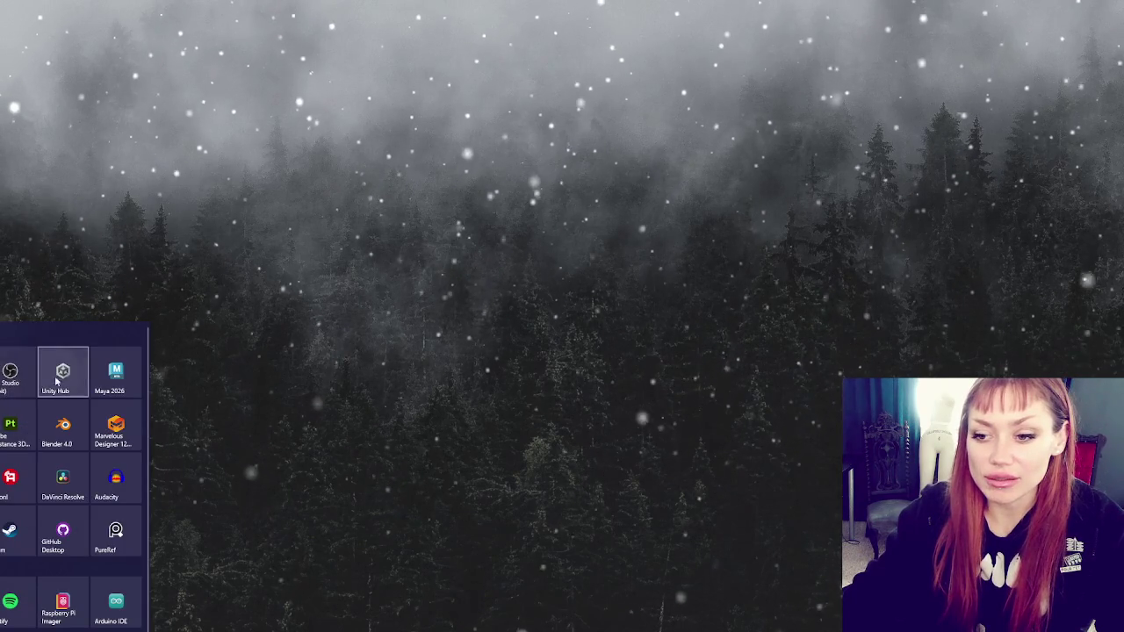
- Launch Unity Hub, then close the Hub window while the Unity project loads
{"action": "left_click", "coordinate": [63, 367]}
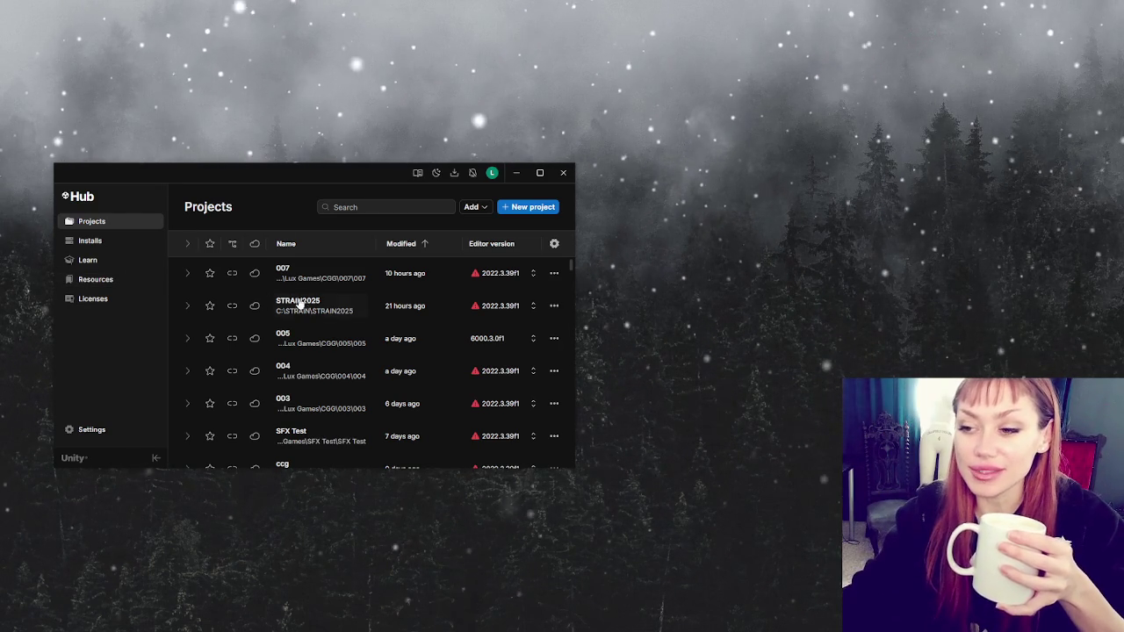
{"action": "left_click", "coordinate": [563, 172]}
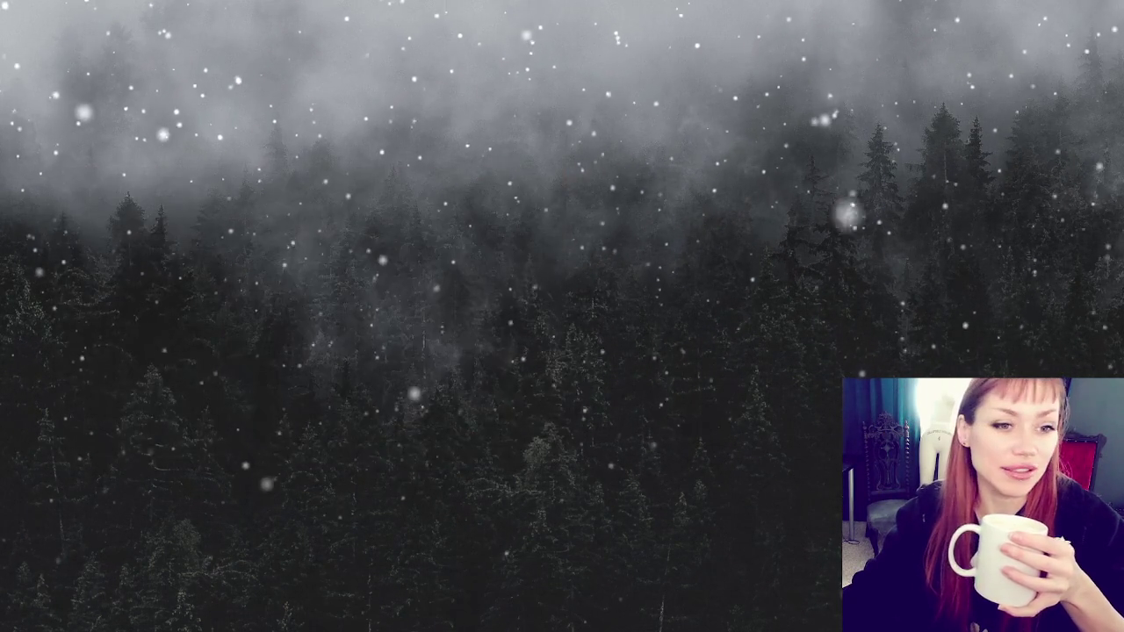
- Move the Unity loading window aside and bring the IBM 3090 training video forward
{"action": "left_click_drag", "start_coordinate": [616, 225], "coordinate": [527, 216]}
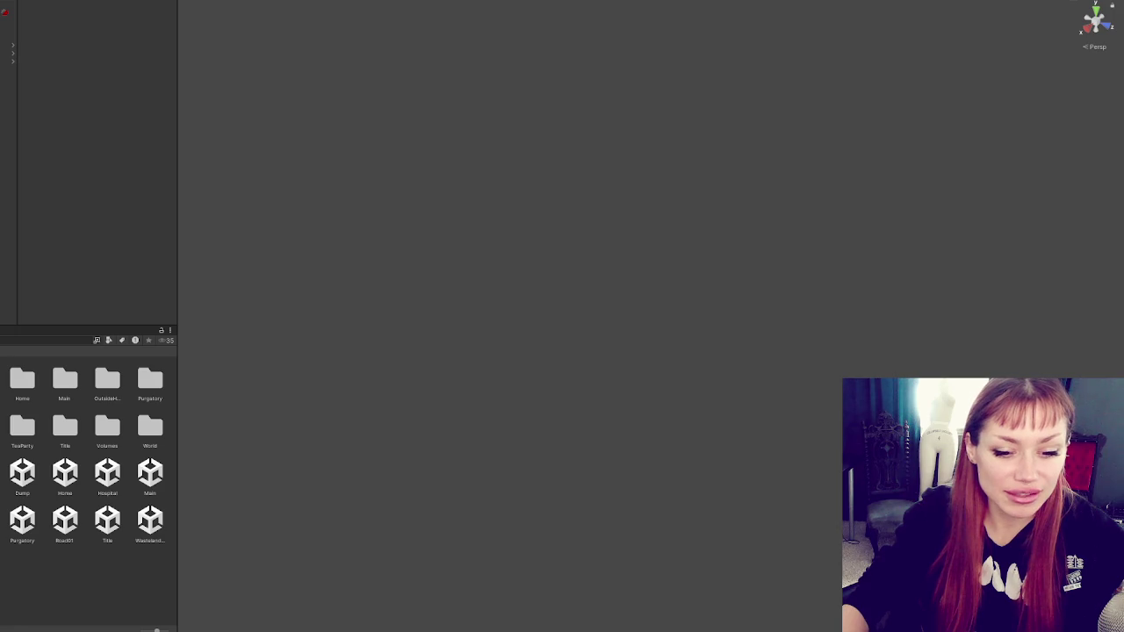
{"action": "key", "text": "alt+Tab"}
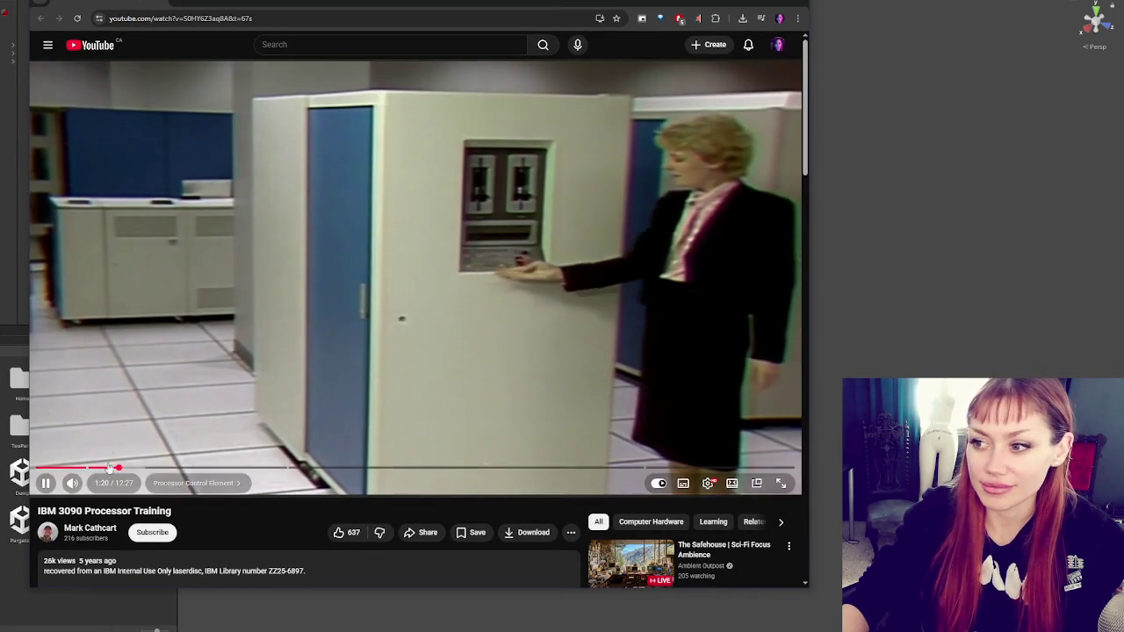
- Rewind the IBM 3090 Processor Training video to 0:00 and play it from the start
{"action": "key", "text": "space"}
{"action": "left_click_drag", "start_coordinate": [108, 466], "coordinate": [33, 468]}
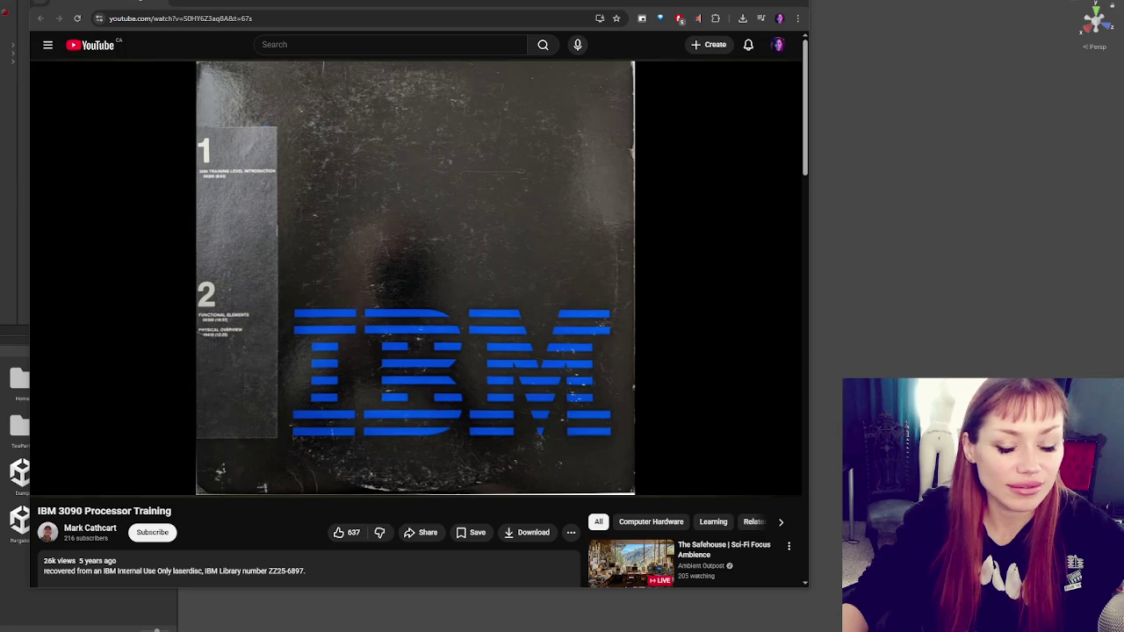
{"action": "key", "text": "space"}
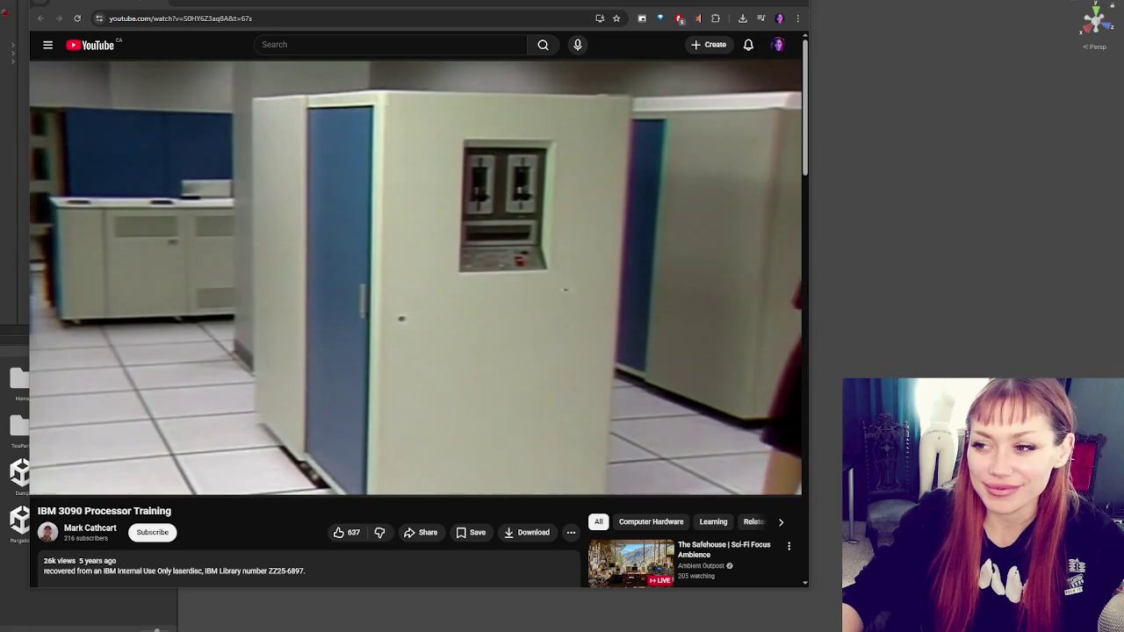
- Rewind the video from 1:38 to 1:35 to replay the control panel close-up
{"action": "left_click", "coordinate": [43, 323]}
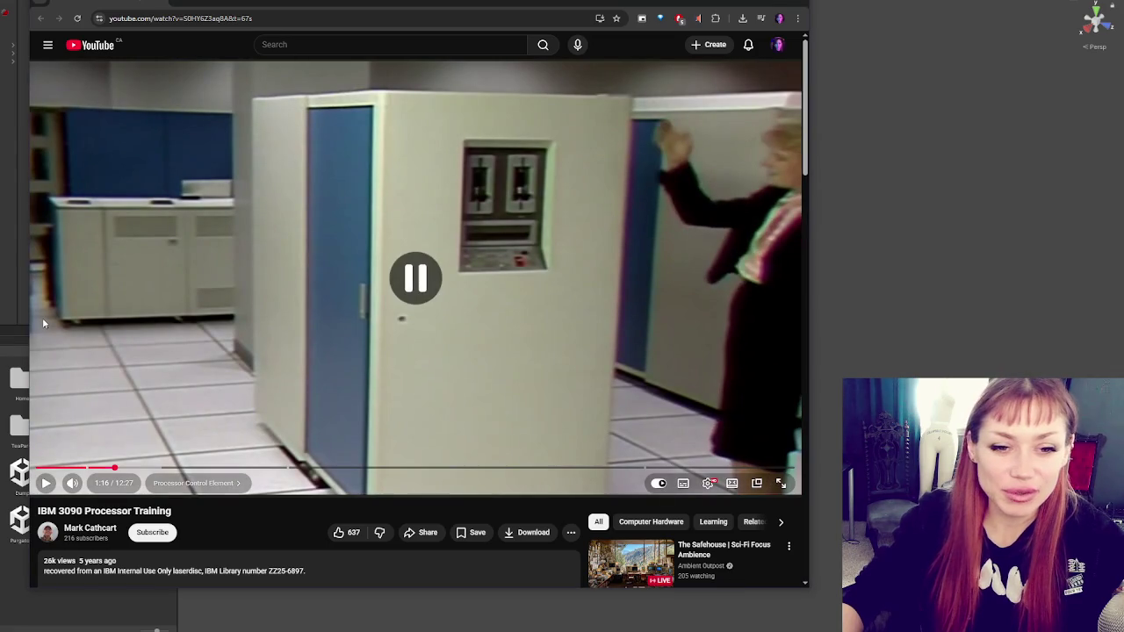
{"action": "left_click", "coordinate": [43, 323]}
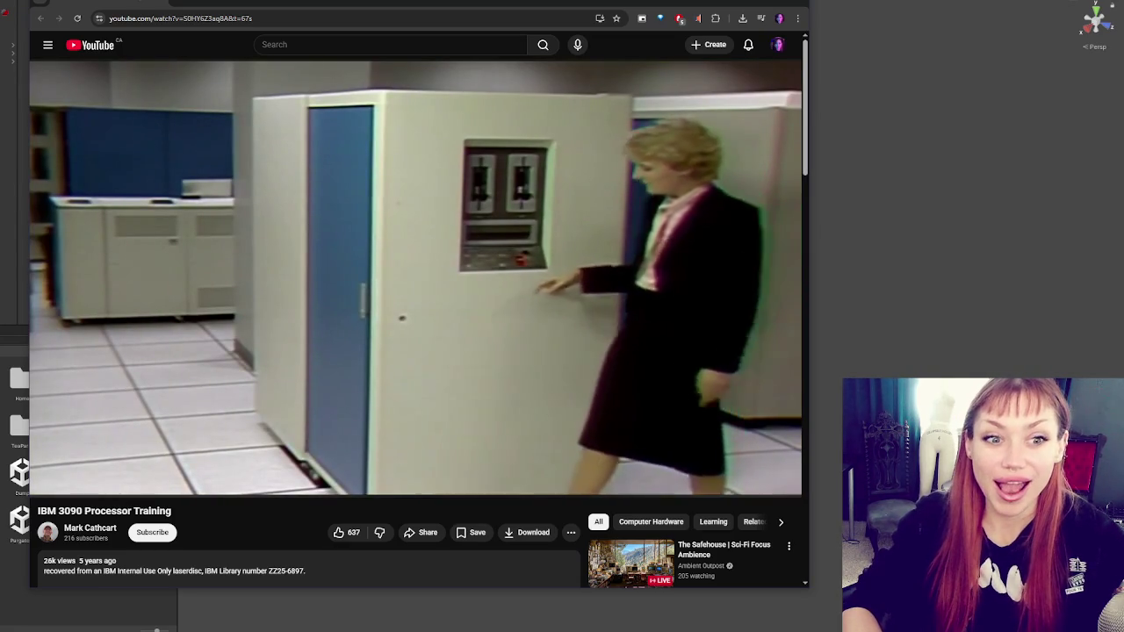
{"action": "left_click", "coordinate": [246, 232]}
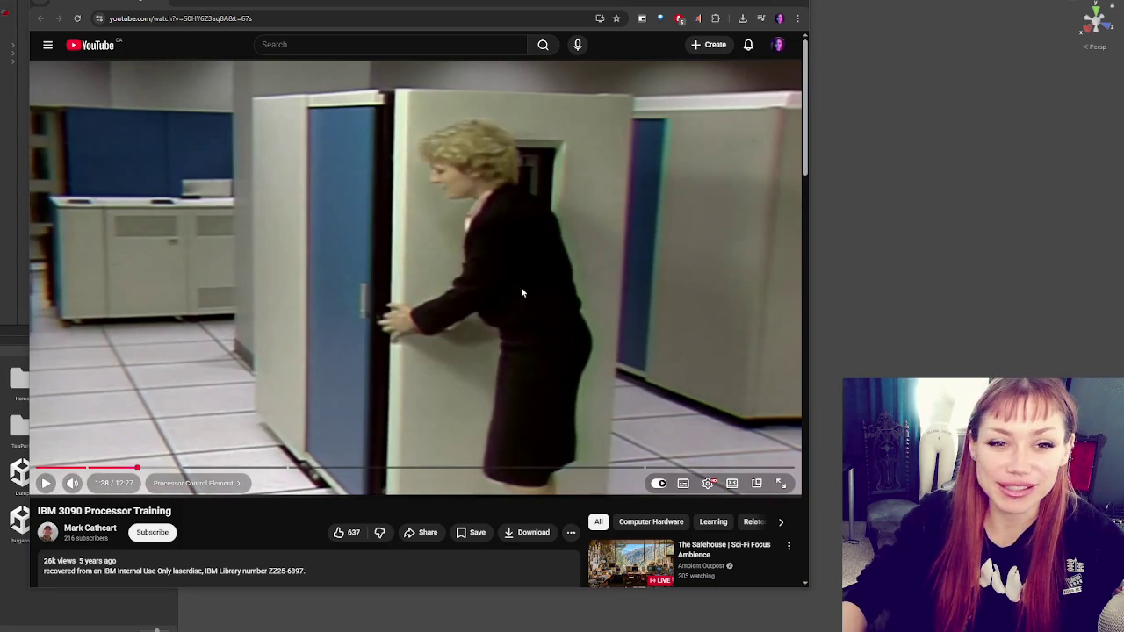
{"action": "left_click", "coordinate": [133, 468]}
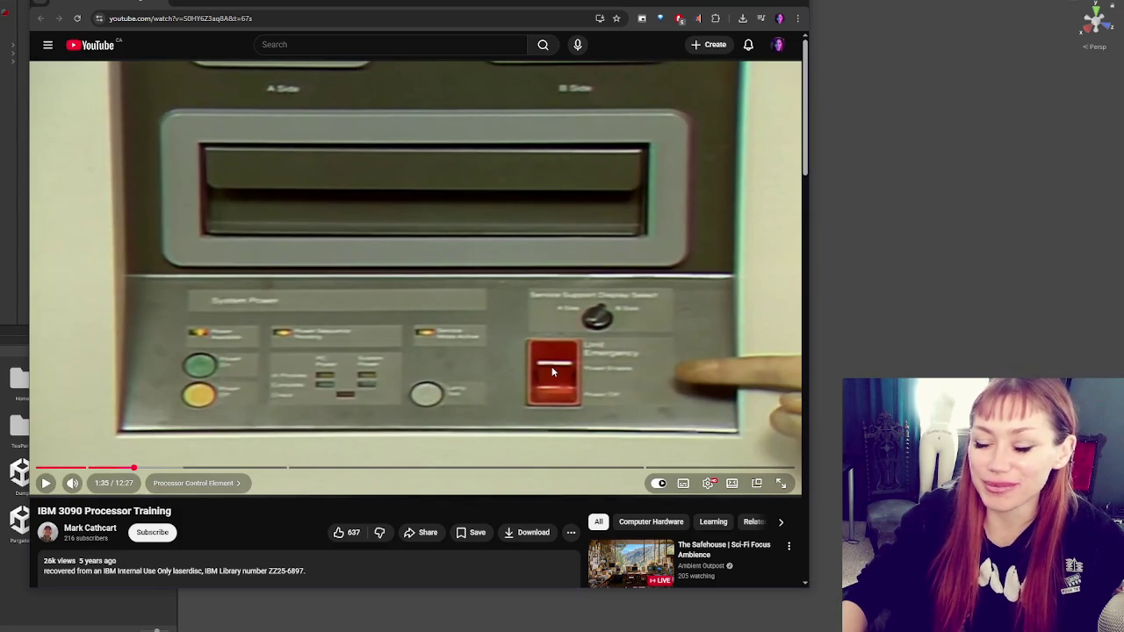
{"action": "left_click", "coordinate": [422, 205]}
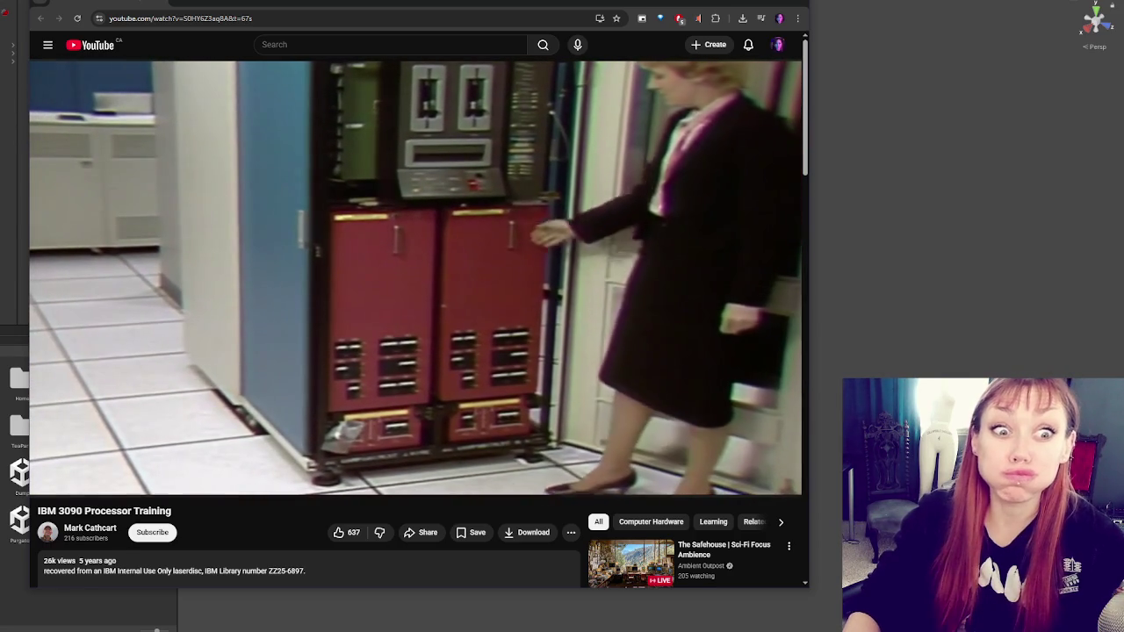
- Let the video play on, then pause it at the Processor A / Processor B panel diagram
{"action": "left_click", "coordinate": [427, 316]}
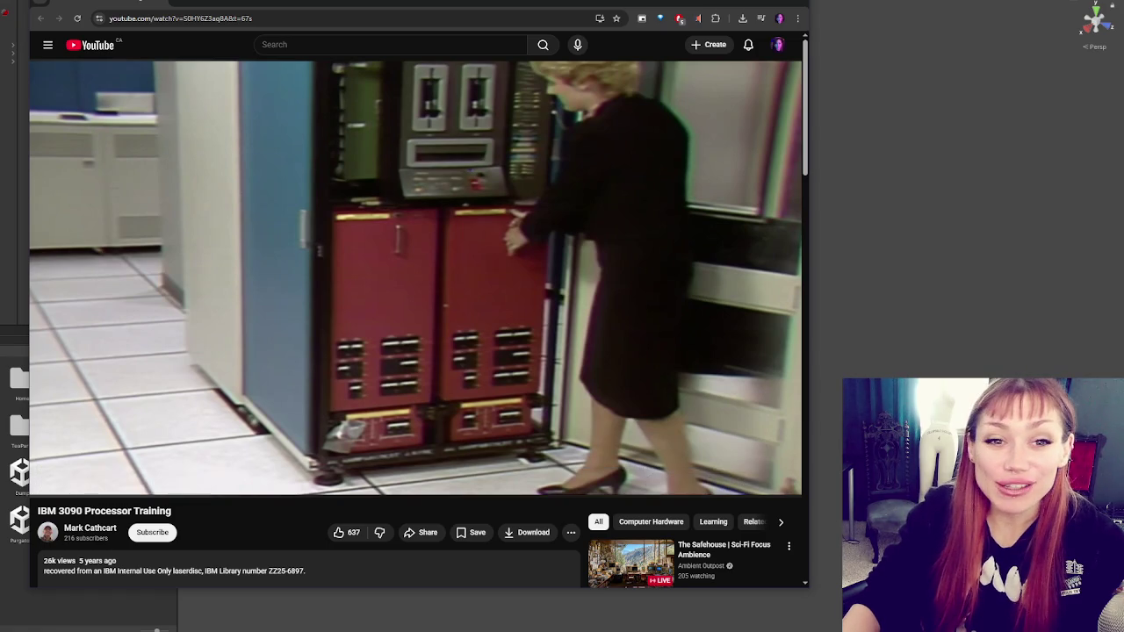
{"action": "key", "text": "space"}
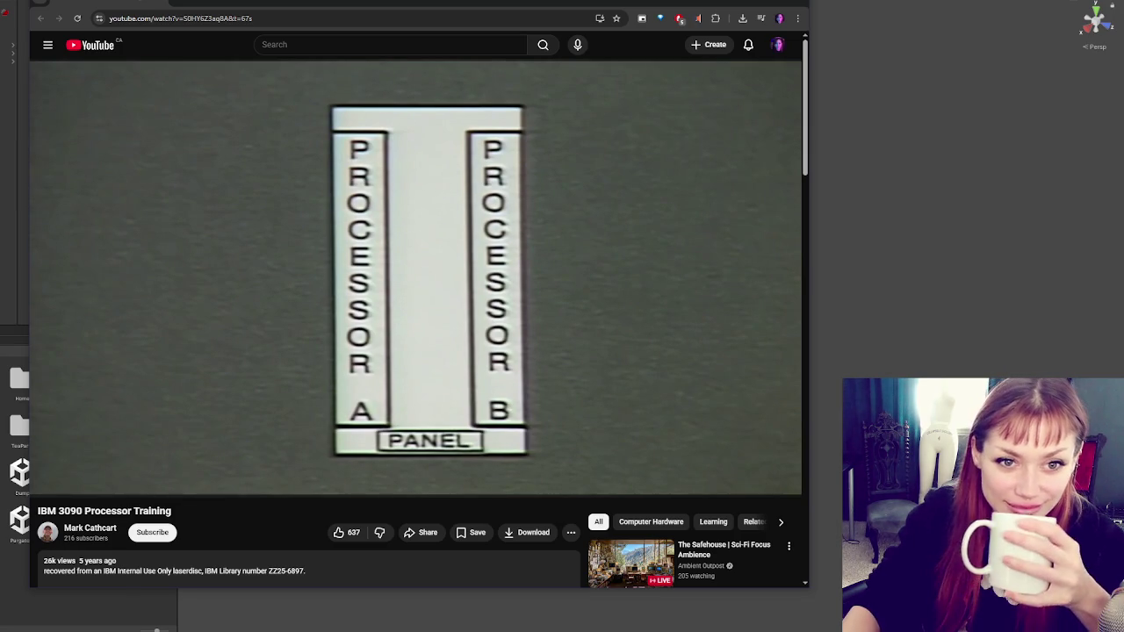
{"action": "left_click", "coordinate": [223, 289]}
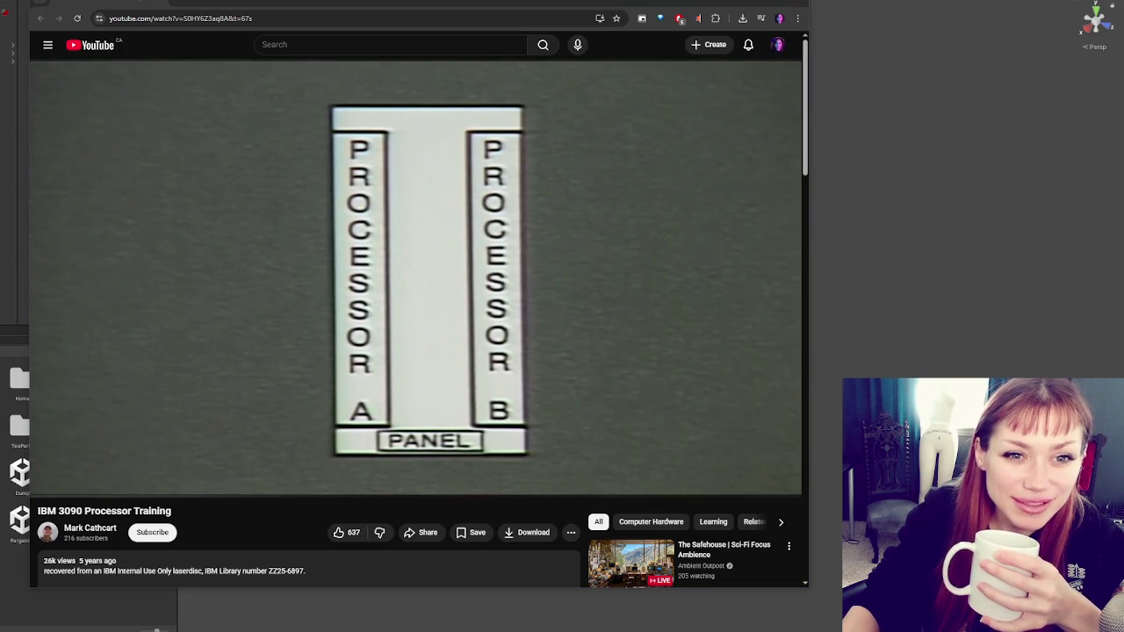
- Resume the video and pause it on the isometric cabinet layout diagram
{"action": "key", "text": "space"}
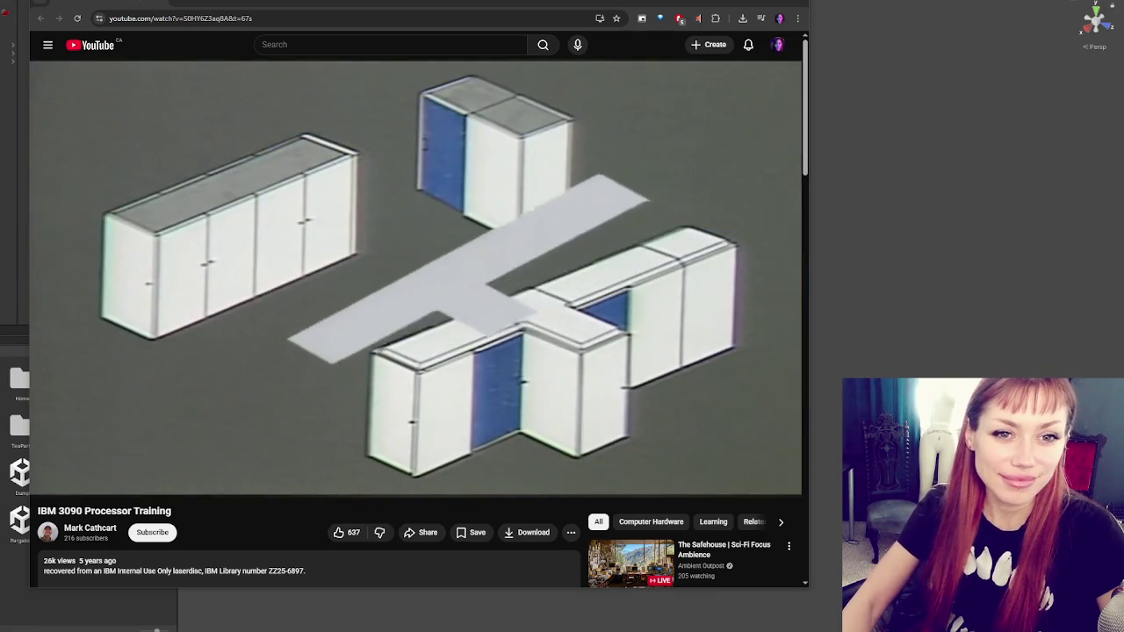
{"action": "key", "text": "space"}
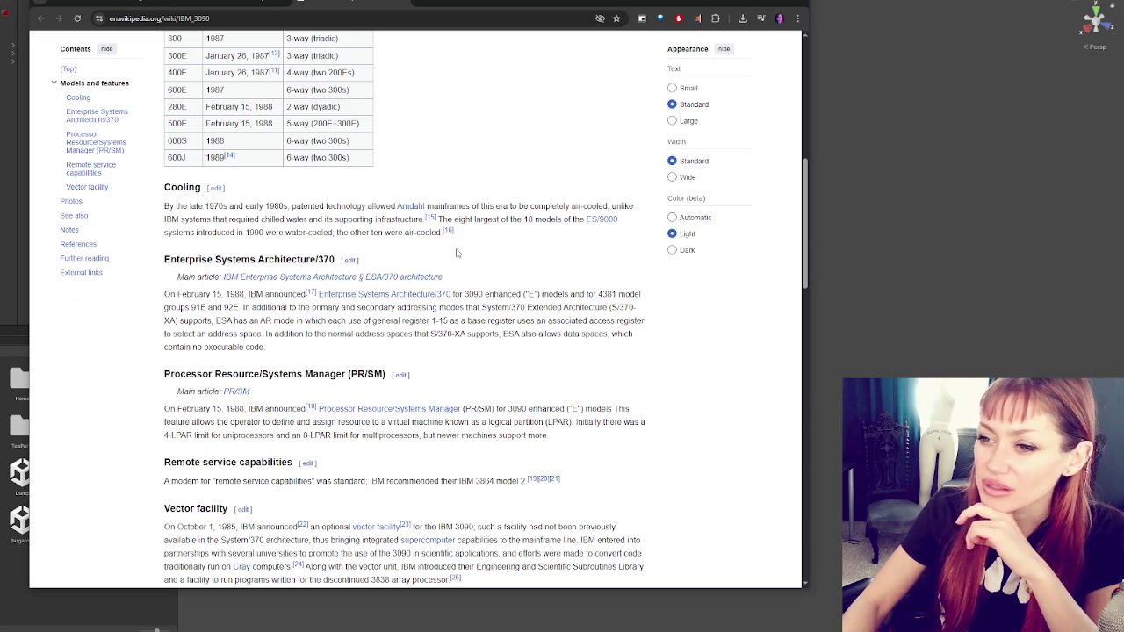
- Scroll the IBM 3090 Wikipedia article to its Models and features table, then return to the video
{"action": "scroll", "coordinate": [456, 253], "scroll_direction": "down", "scroll_amount": 2}
{"action": "scroll", "coordinate": [455, 253], "scroll_direction": "down", "scroll_amount": 3}
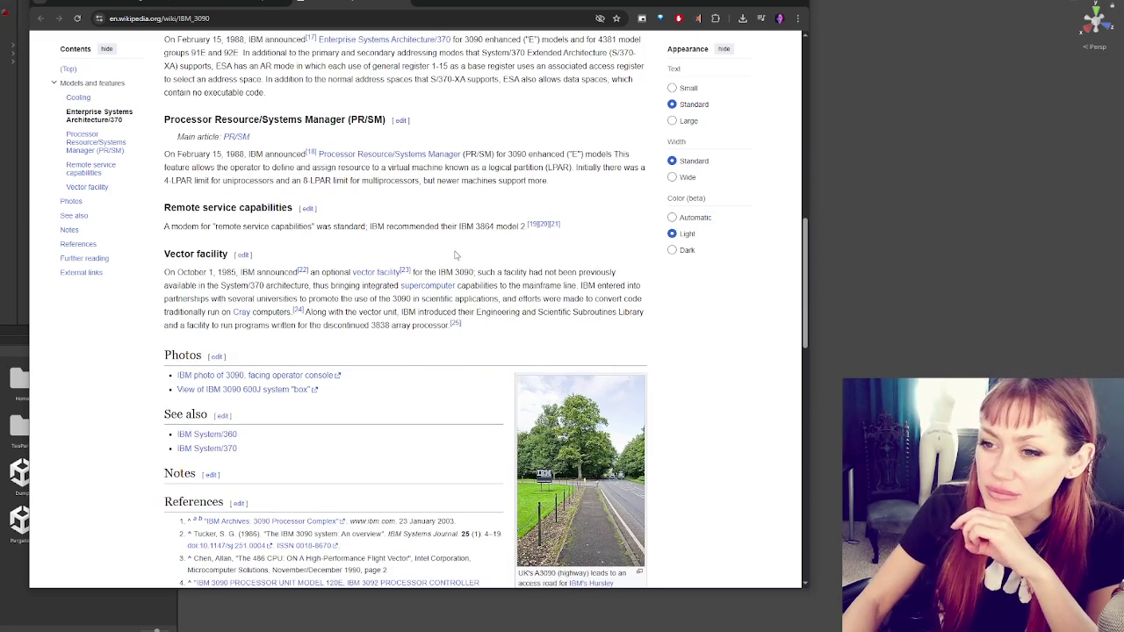
{"action": "scroll", "coordinate": [456, 254], "scroll_direction": "down", "scroll_amount": 3}
{"action": "scroll", "coordinate": [456, 255], "scroll_direction": "up", "scroll_amount": 3}
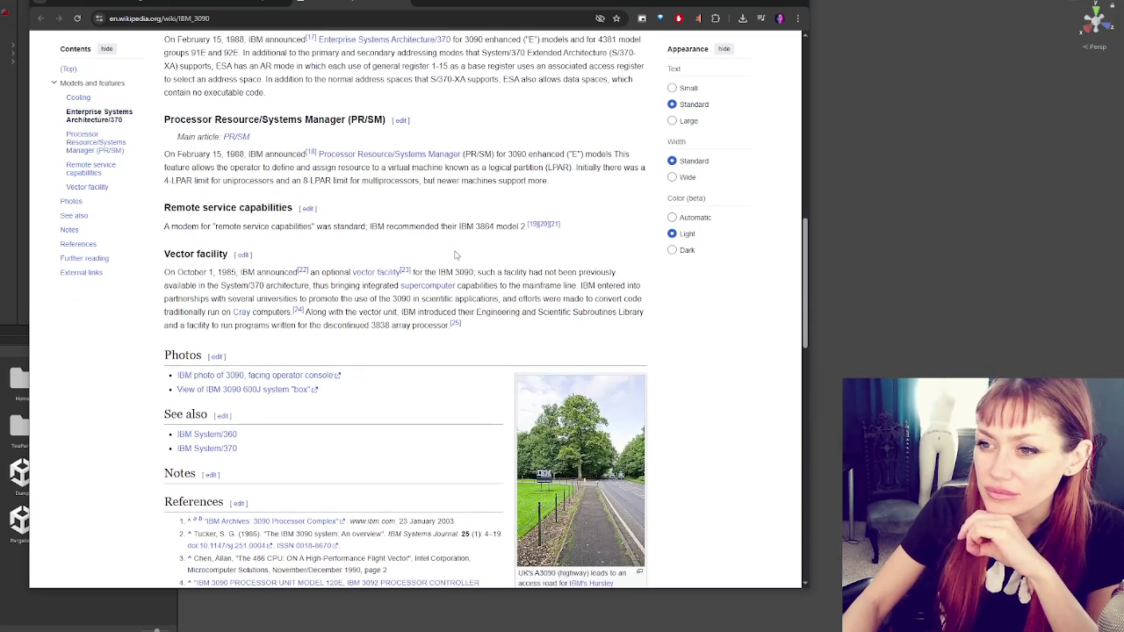
{"action": "scroll", "coordinate": [455, 255], "scroll_direction": "up", "scroll_amount": 15}
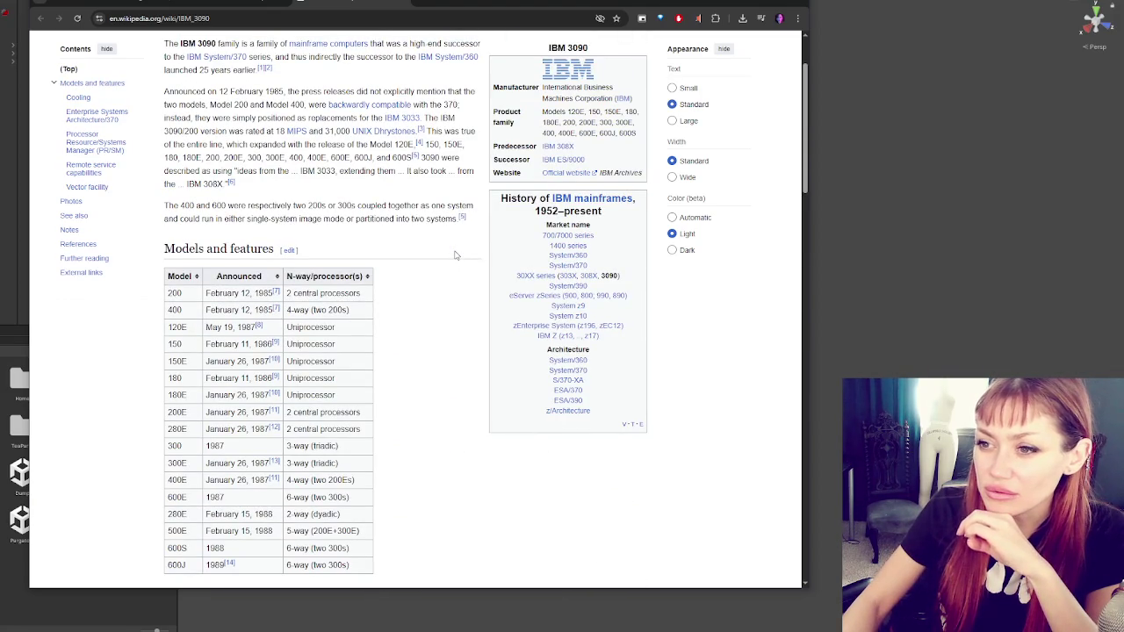
{"action": "scroll", "coordinate": [455, 255], "scroll_direction": "up", "scroll_amount": 2}
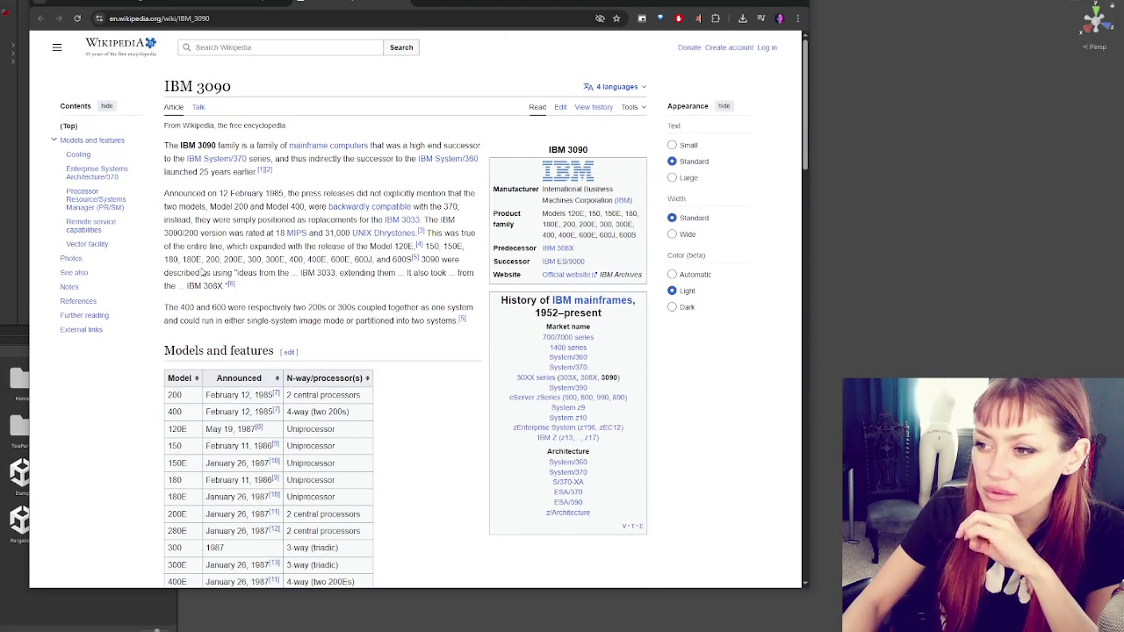
{"action": "scroll", "coordinate": [340, 187], "scroll_direction": "down", "scroll_amount": 12}
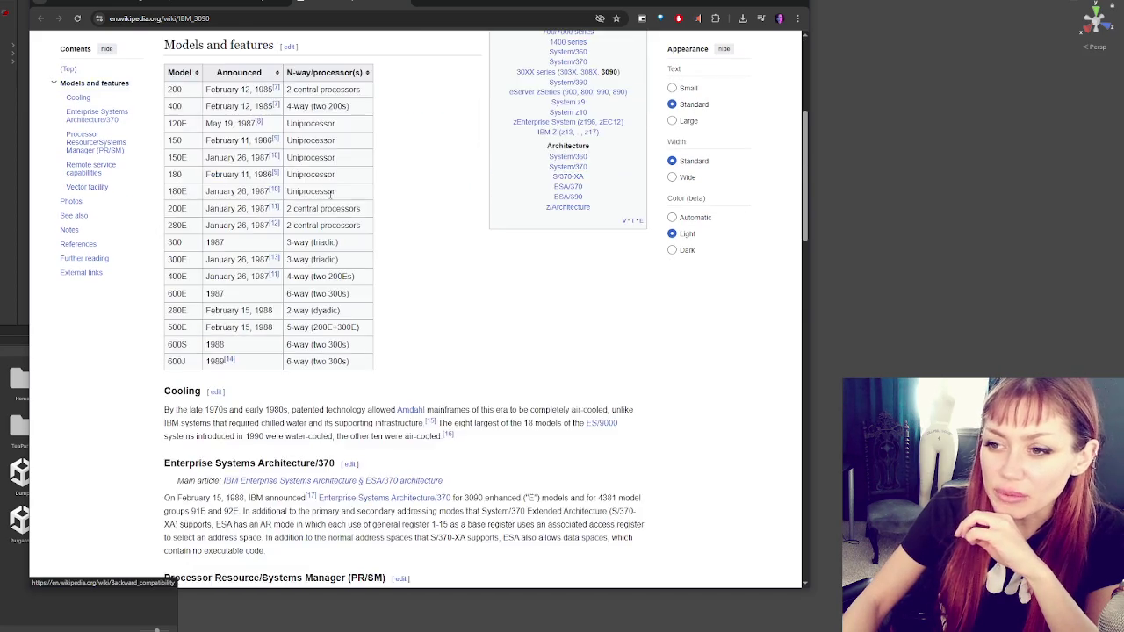
{"action": "key", "text": "ctrl+Tab"}
{"action": "key", "text": "space"}
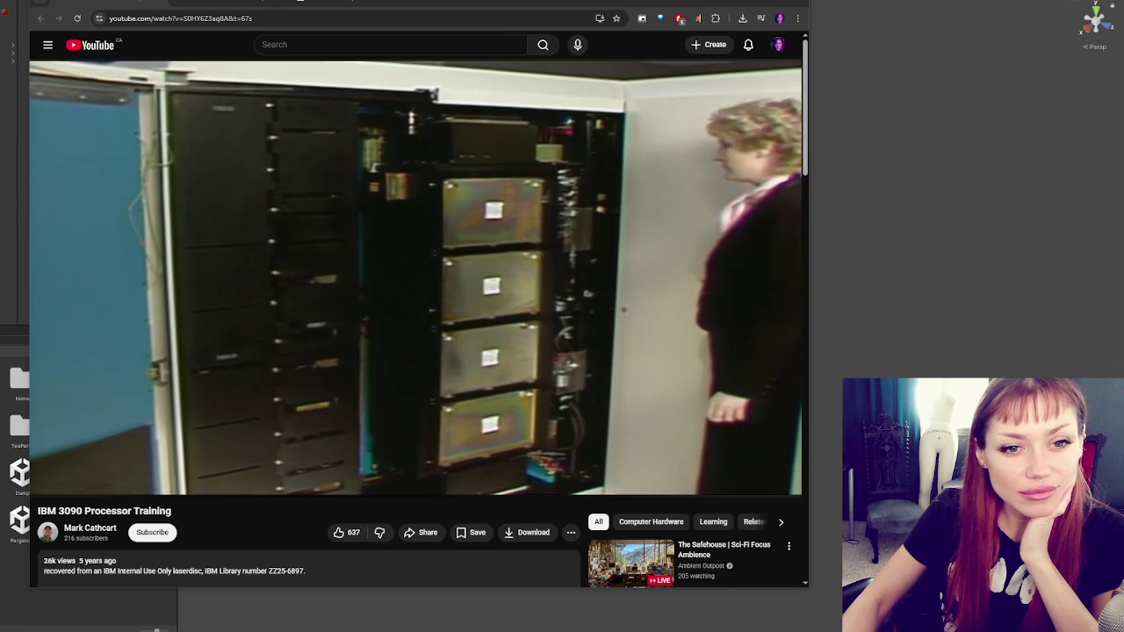
- Pause and resume the IBM 3090 training video at the opened processor cabinet
{"action": "left_click", "coordinate": [187, 244]}
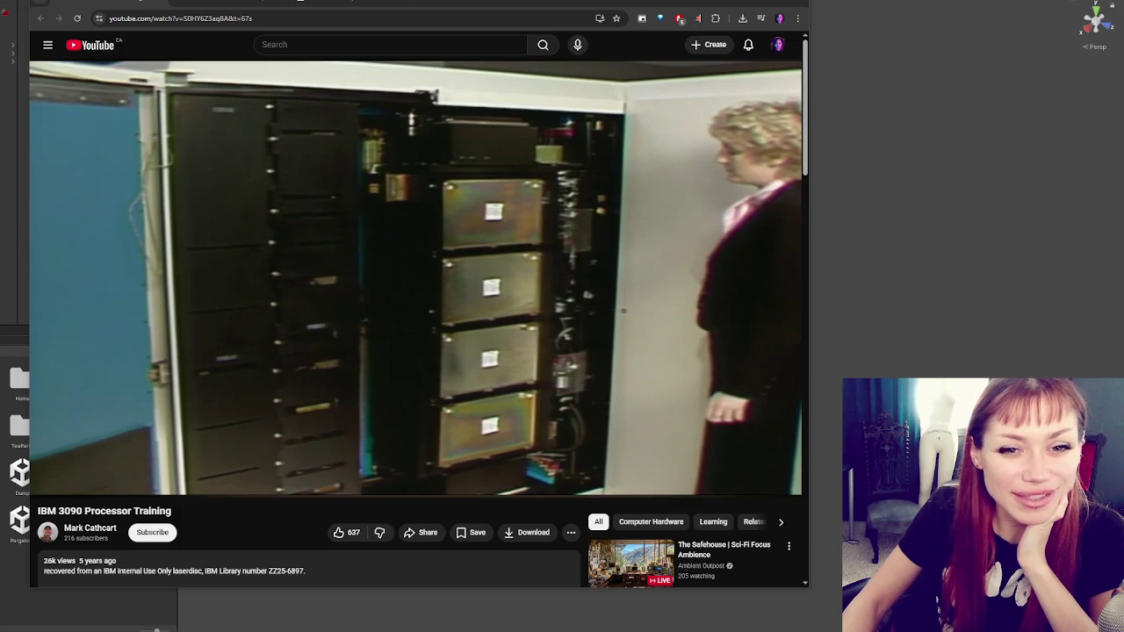
{"action": "key", "text": "space"}
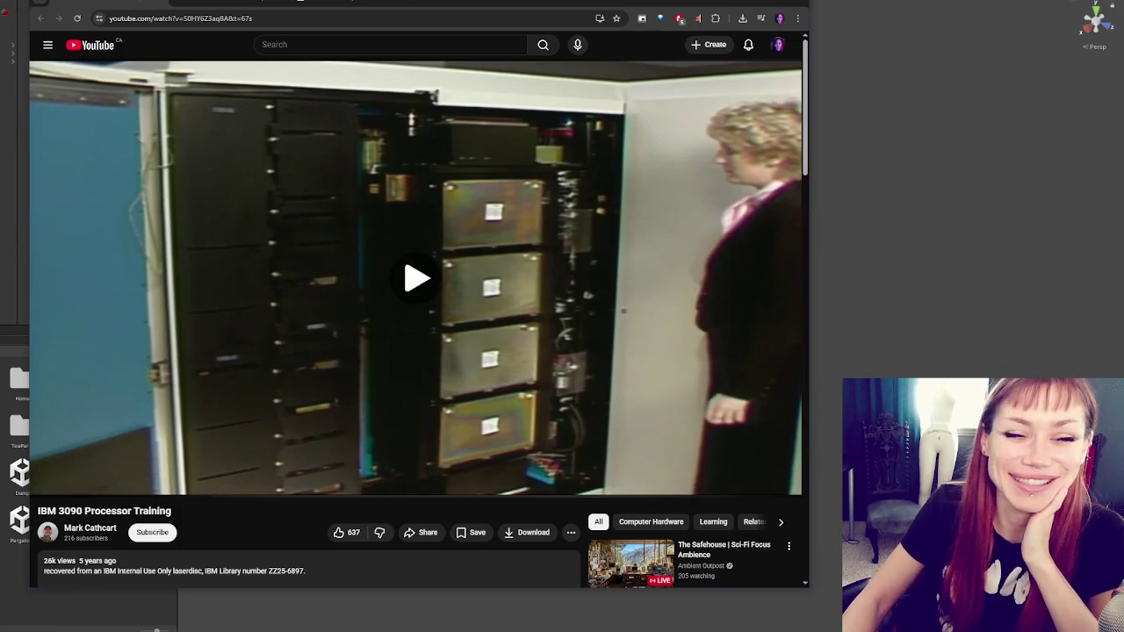
{"action": "key", "text": "space"}
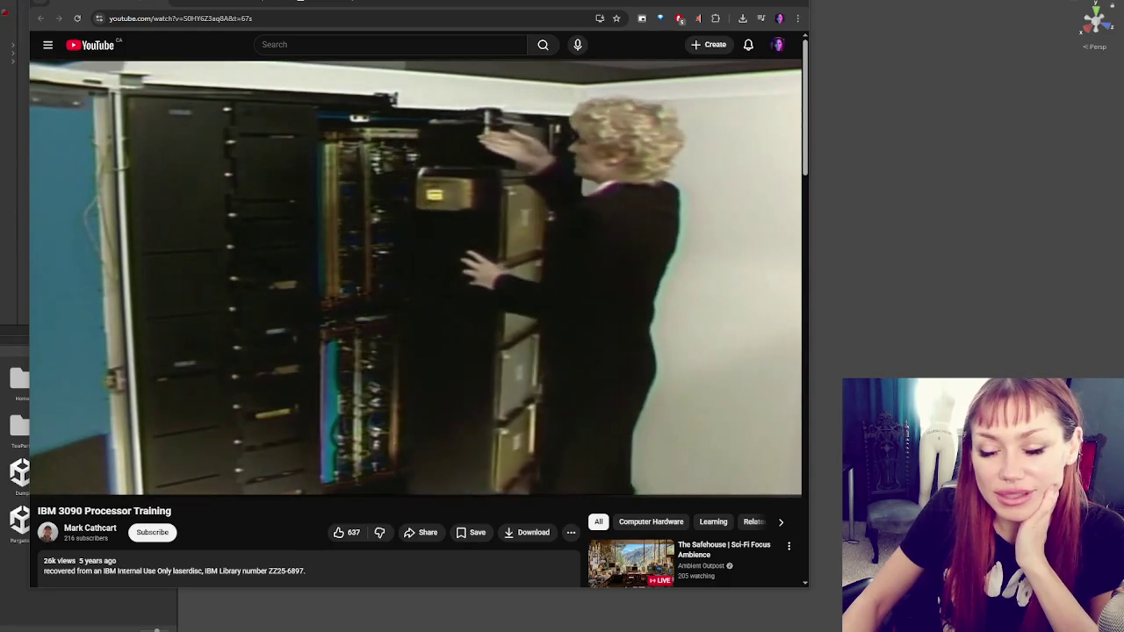
{"action": "key", "text": "space"}
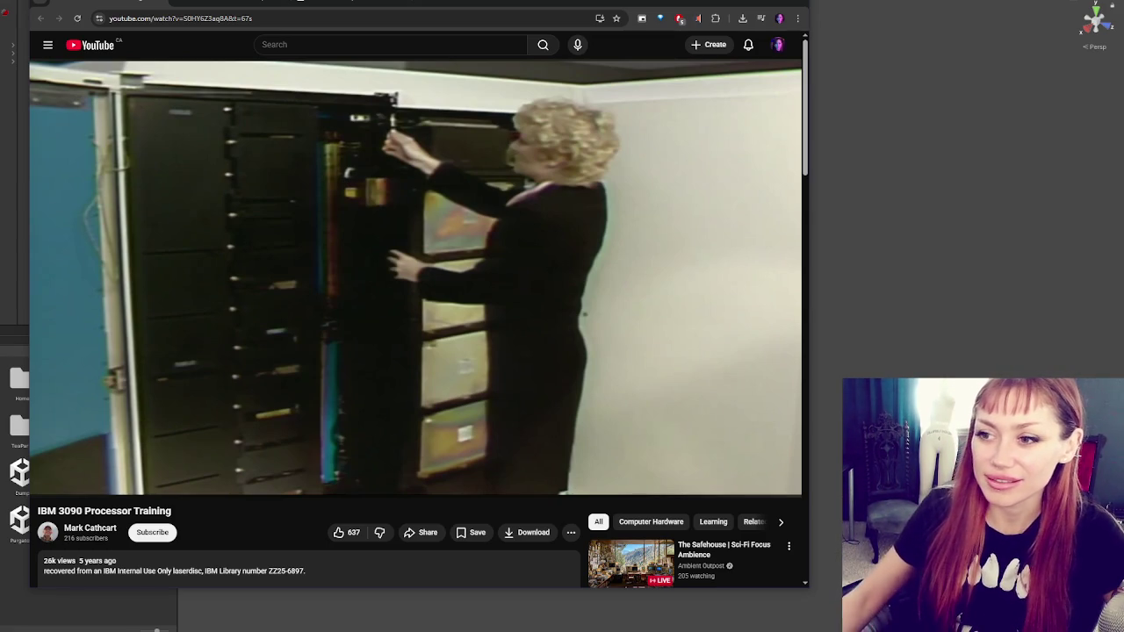
{"action": "left_click", "coordinate": [559, 355]}
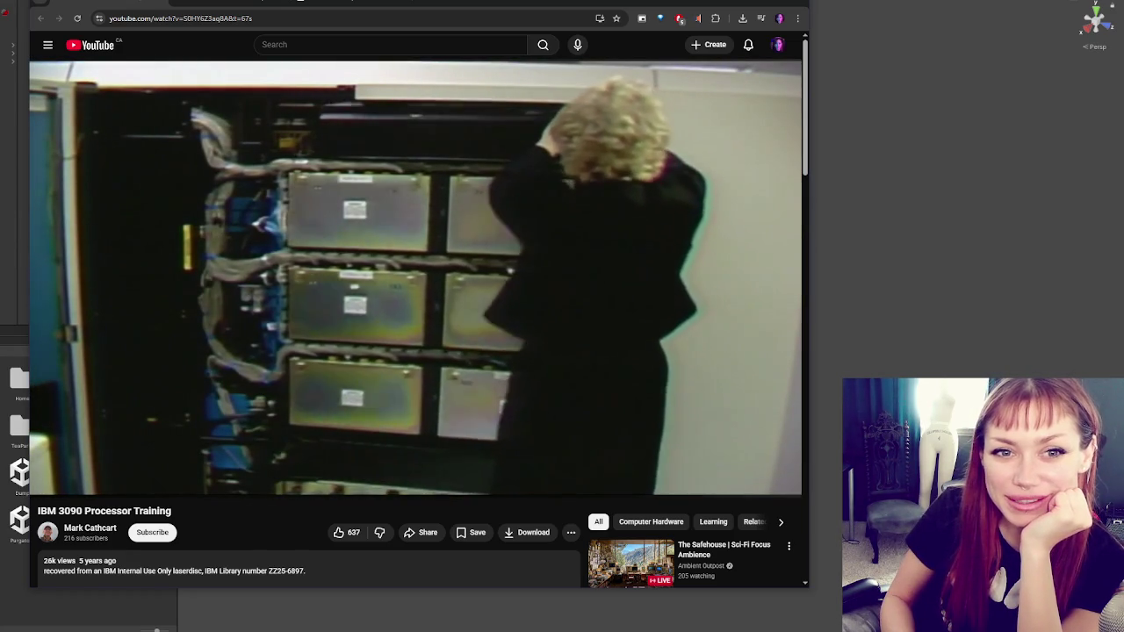
{"action": "mouse_move", "coordinate": [321, 296]}
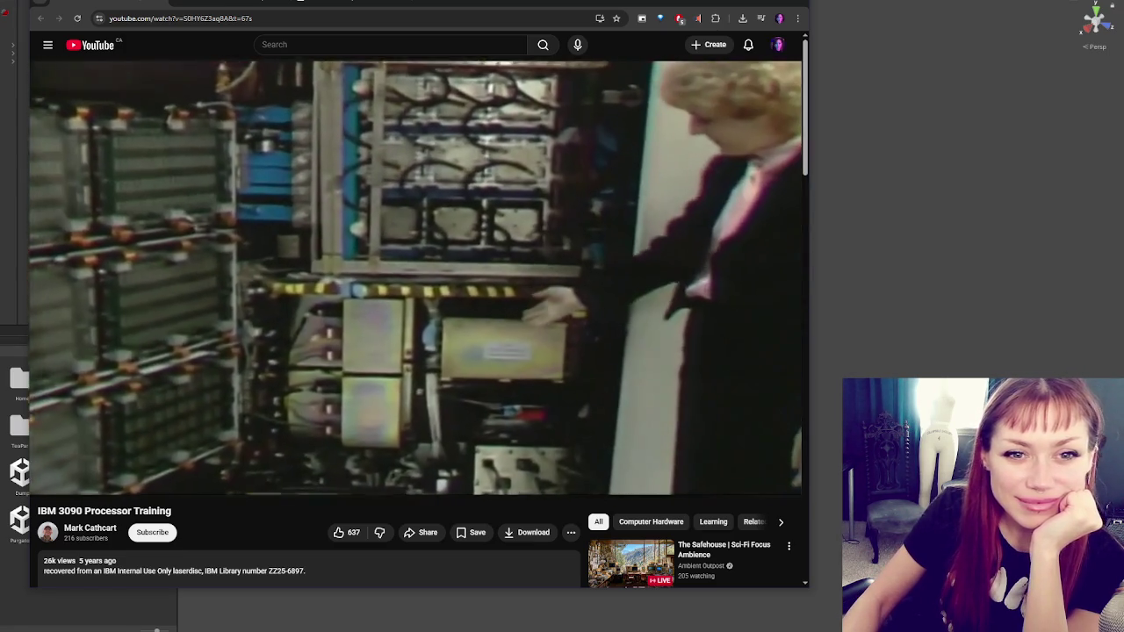
{"action": "mouse_move", "coordinate": [273, 214]}
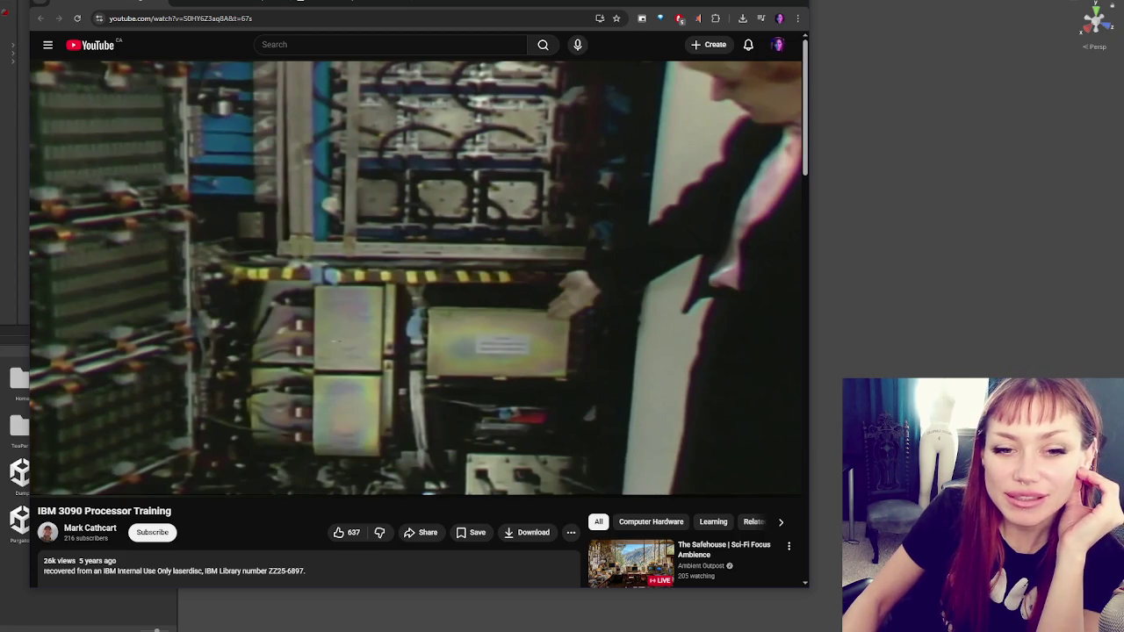
{"action": "left_click", "coordinate": [548, 323]}
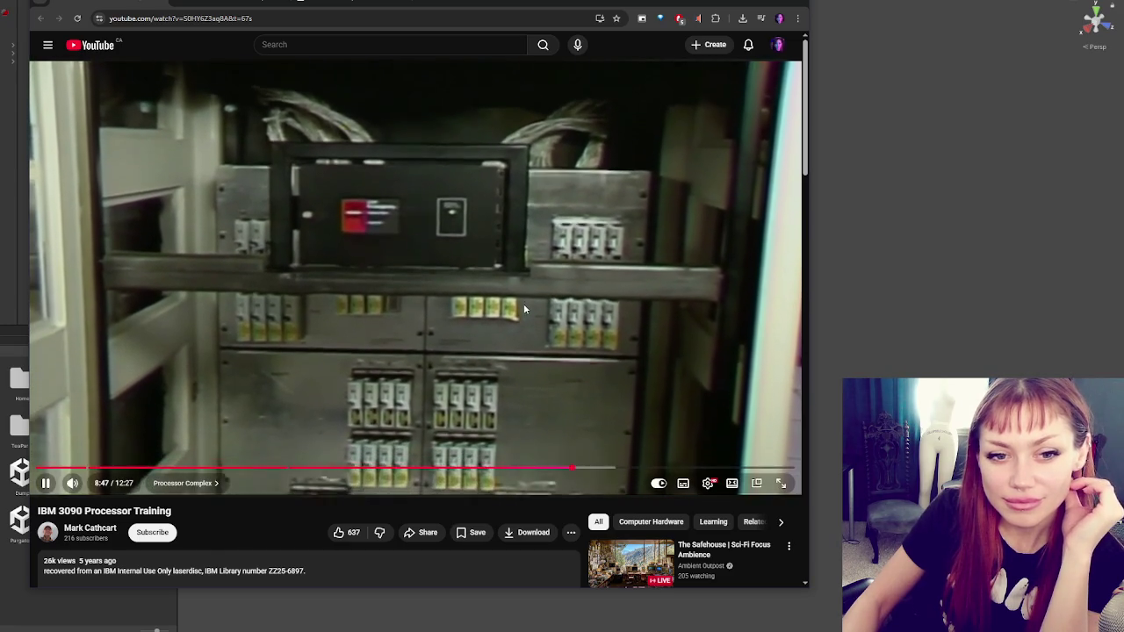
- Pause the training video at 8:48, resume it, then skip to 'The Weird OS Built Around a Database'
{"action": "left_click", "coordinate": [524, 309]}
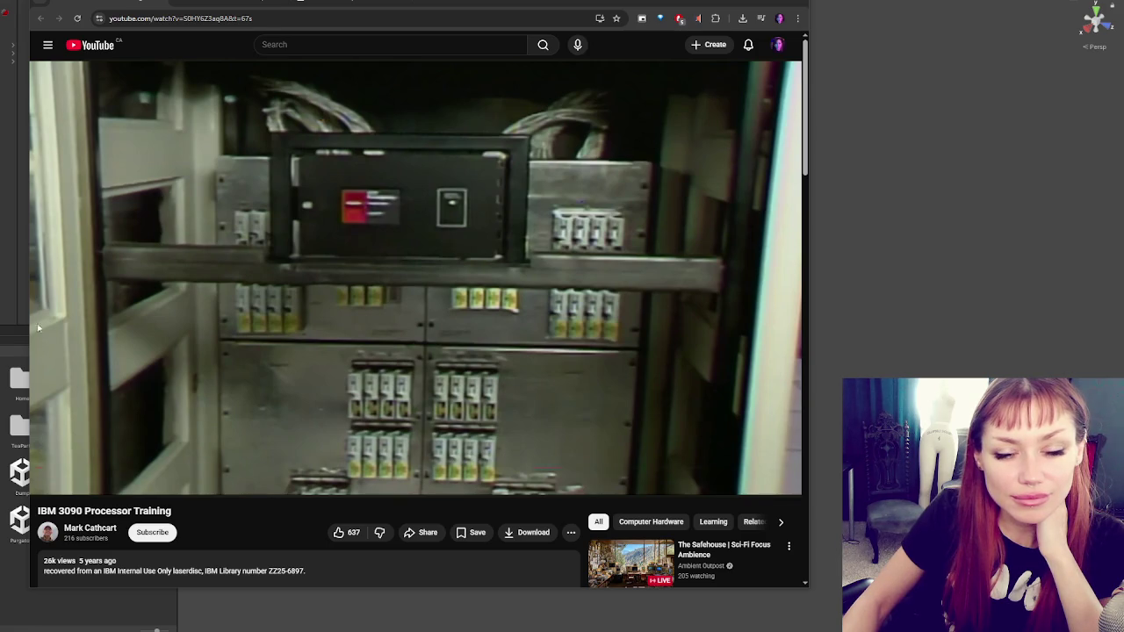
{"action": "left_click", "coordinate": [387, 310]}
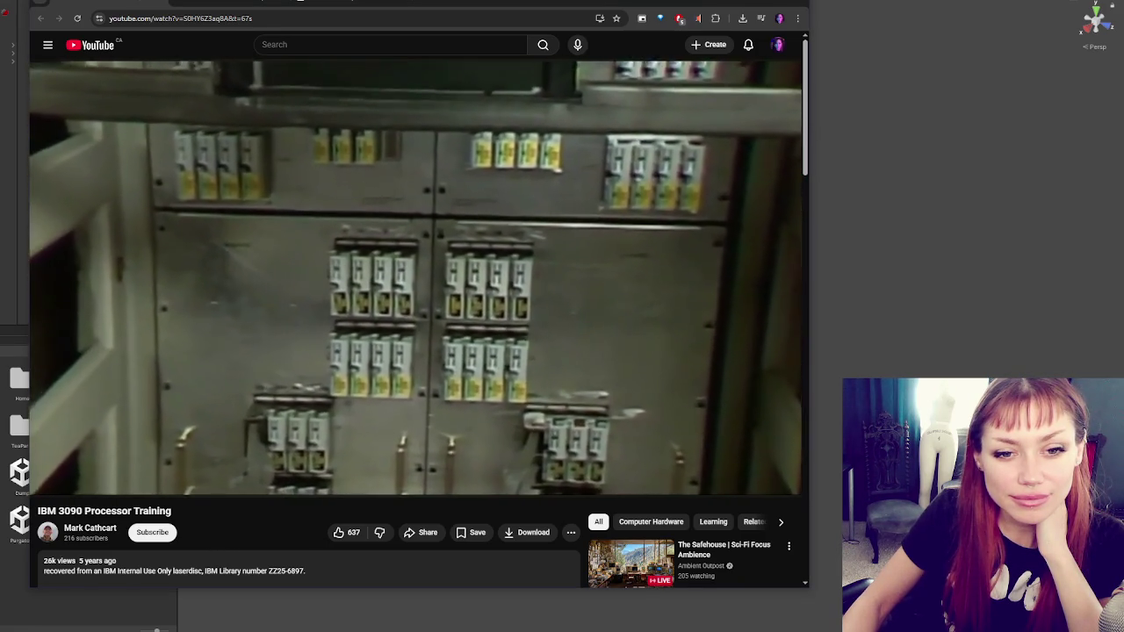
{"action": "key", "text": "shift+n"}
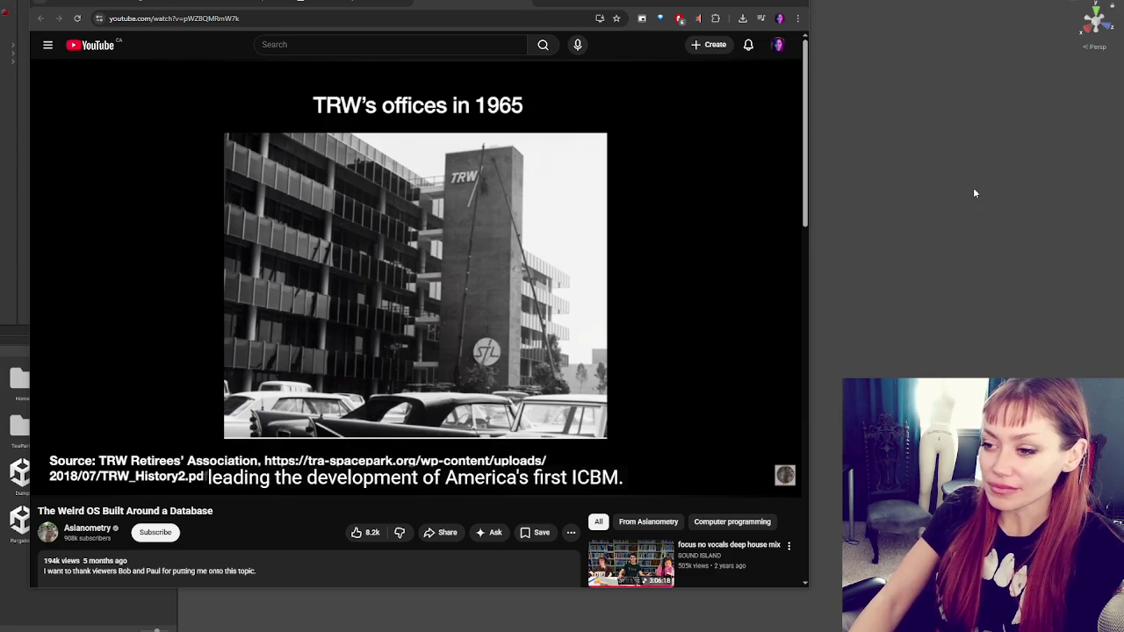
{"action": "mouse_move", "coordinate": [640, 196]}
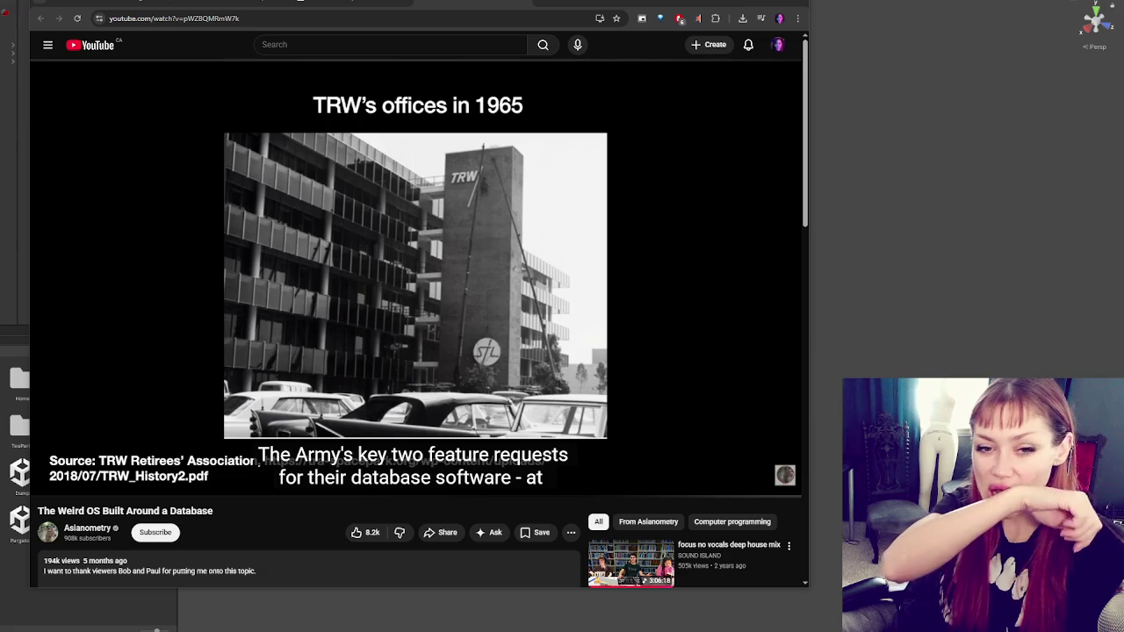
{"action": "key", "text": "space"}
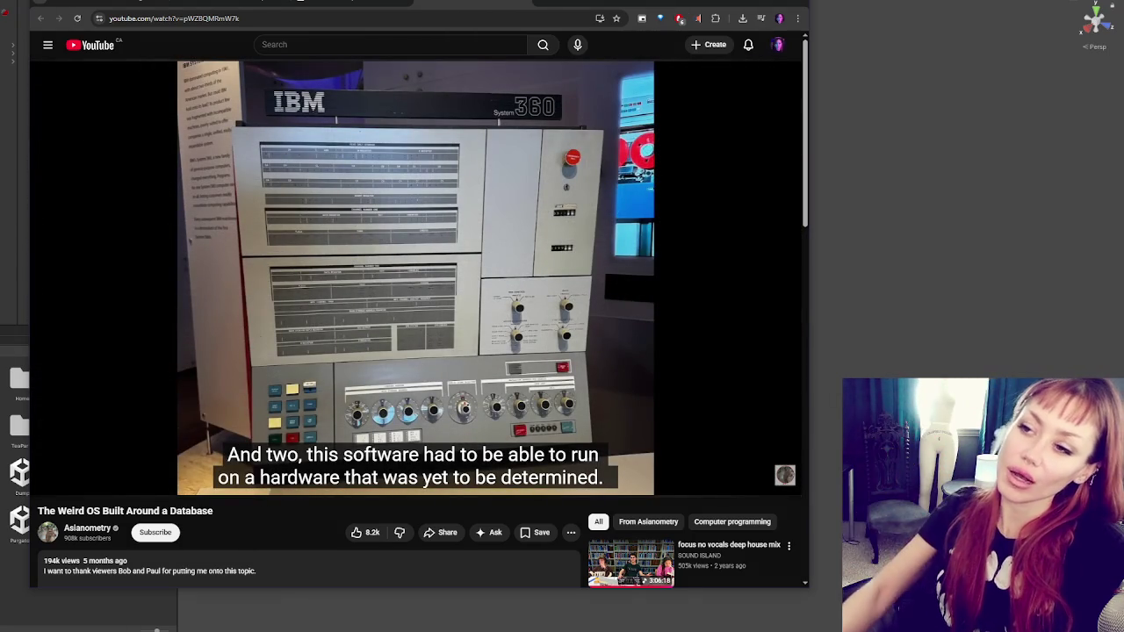
{"action": "mouse_move", "coordinate": [495, 238]}
{"action": "key", "text": "super+Down"}
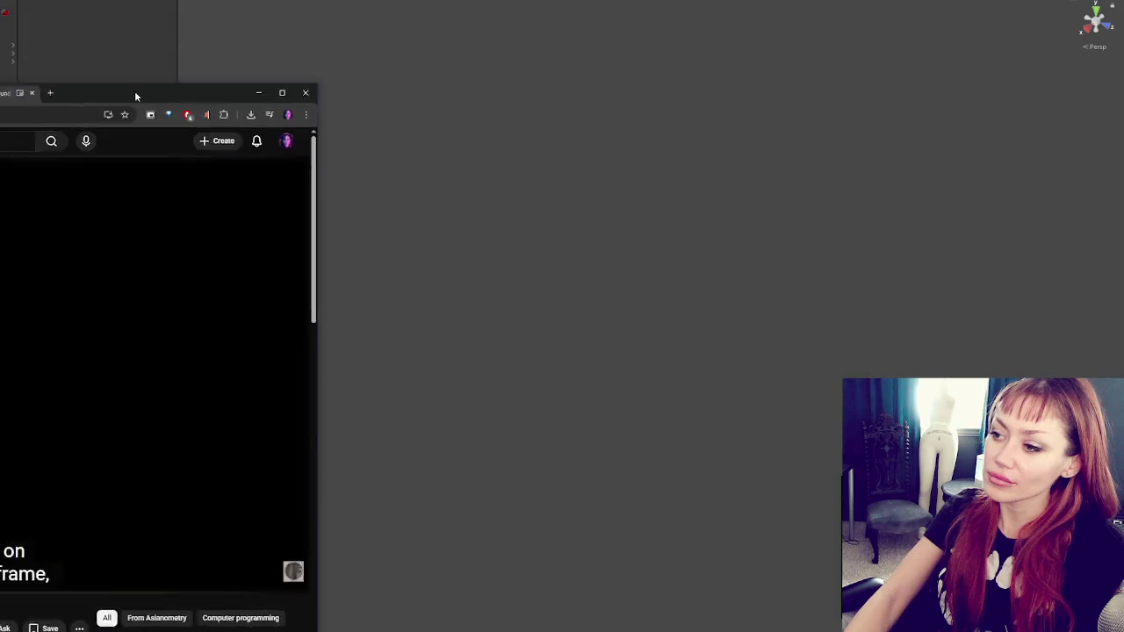
- Move the picture-in-picture video to the top right, enlarge it, and collapse Unity's left panel
{"action": "mouse_move", "coordinate": [871, 269]}
{"action": "left_mouse_down"}
{"action": "mouse_move", "coordinate": [857, 234]}
{"action": "mouse_move", "coordinate": [917, 89]}
{"action": "left_mouse_up"}
{"action": "left_click_drag", "start_coordinate": [872, 139], "coordinate": [649, 248]}
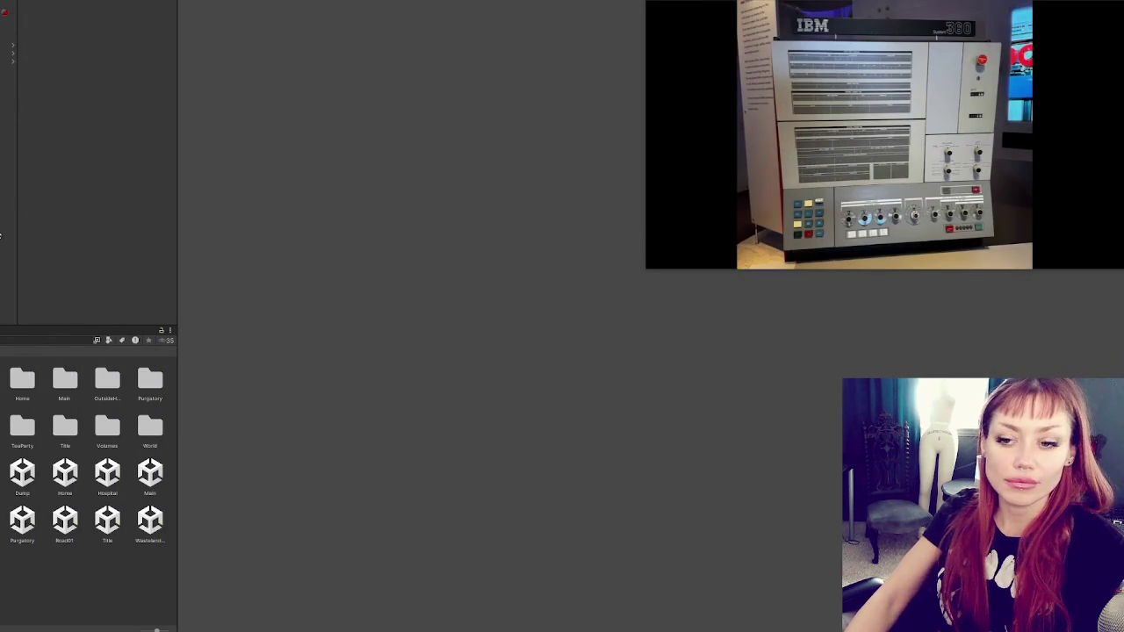
{"action": "left_click_drag", "start_coordinate": [175, 102], "coordinate": [0, 103]}
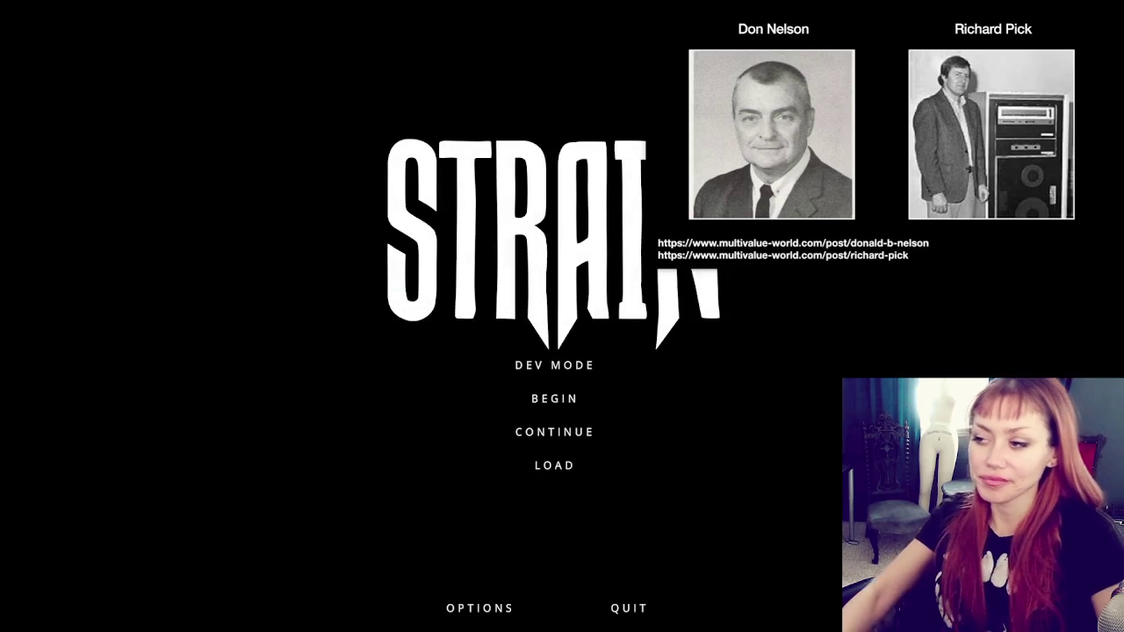
- Start the STRAIN game in DEV MODE and walk forward toward the benches
{"action": "left_click", "coordinate": [546, 366]}
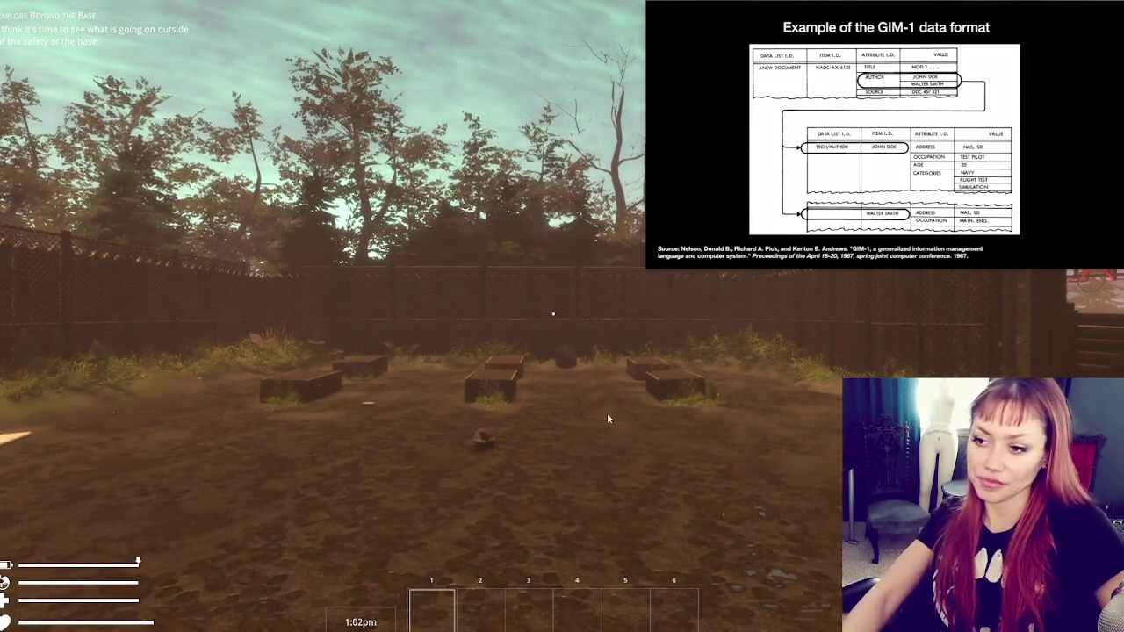
{"action": "key", "text": "w"}
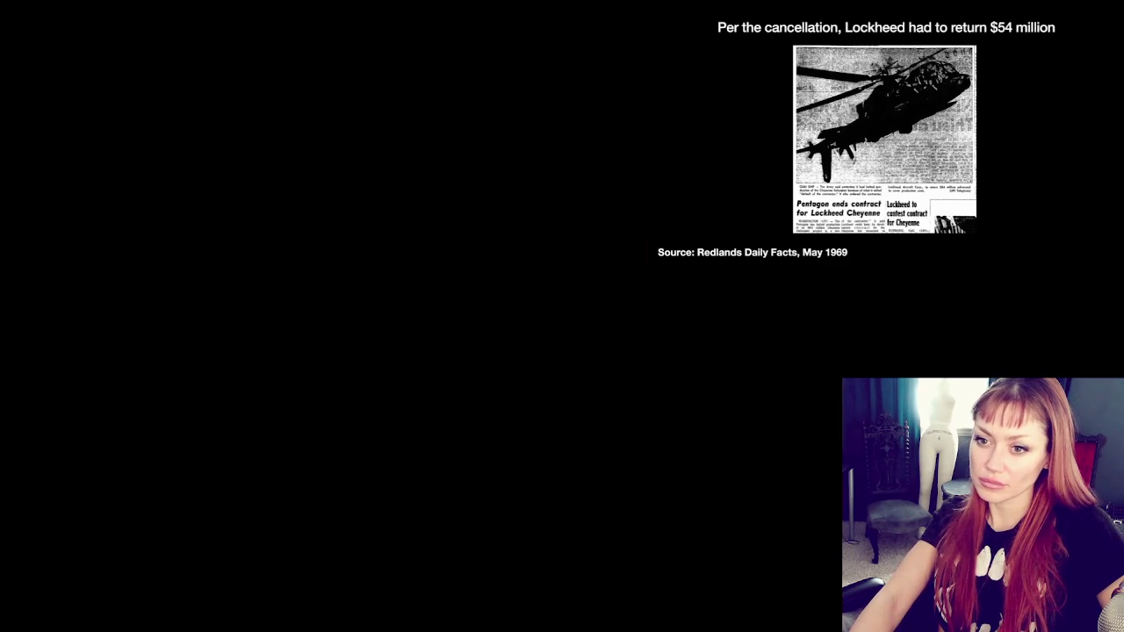
- Select the Apothecary scene asset in the Project window
{"action": "left_click", "coordinate": [60, 430]}
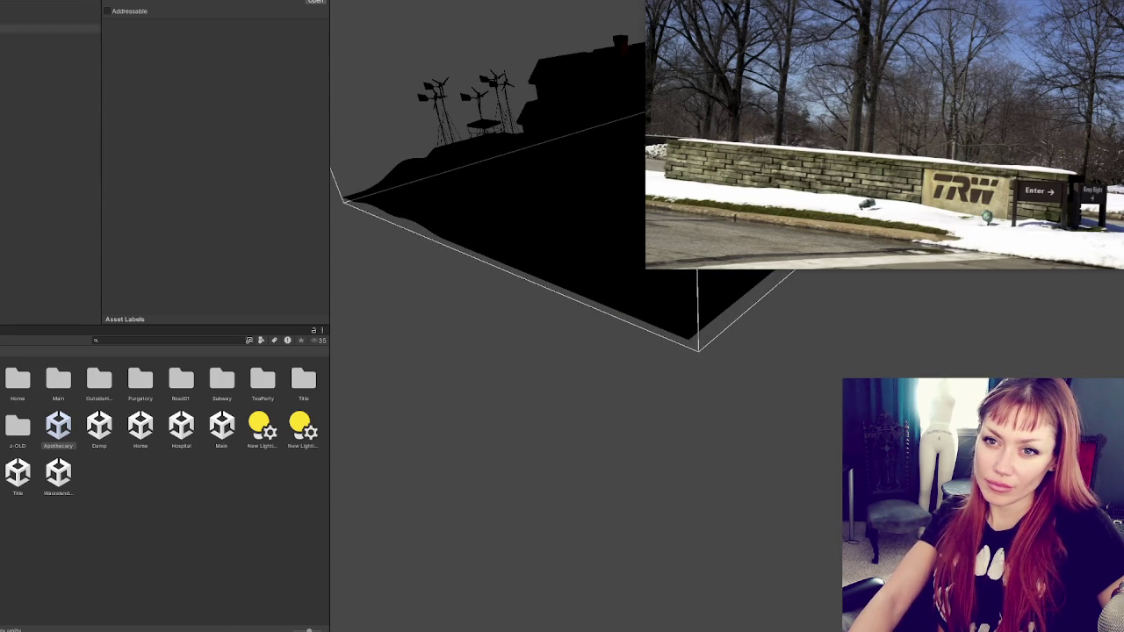
- Frame a point light and orbit out to a lit view of the house, gazebo and fenced garden
{"action": "double_click", "coordinate": [44, 54]}
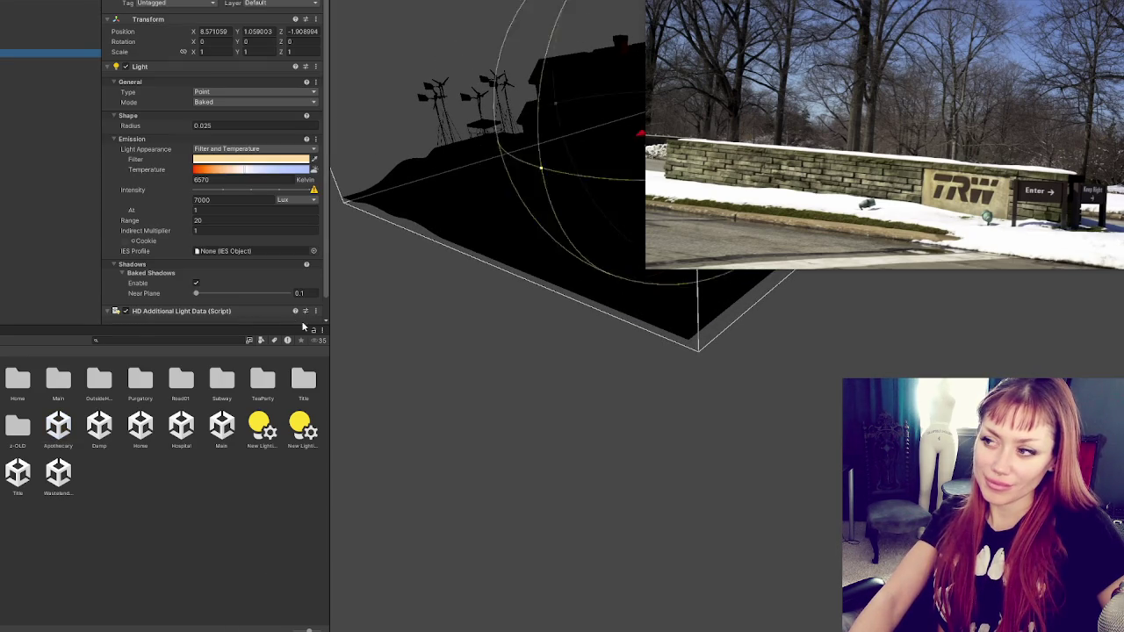
{"action": "scroll", "coordinate": [571, 430], "scroll_direction": "up", "scroll_amount": 5}
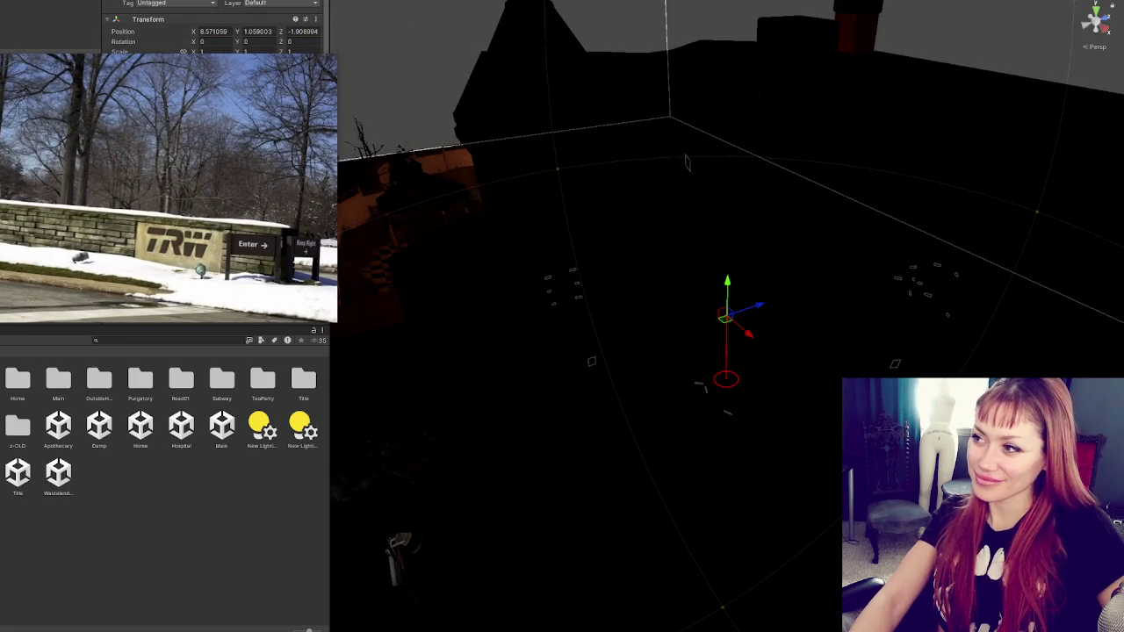
{"action": "scroll", "coordinate": [686, 162], "scroll_direction": "down", "scroll_amount": 5}
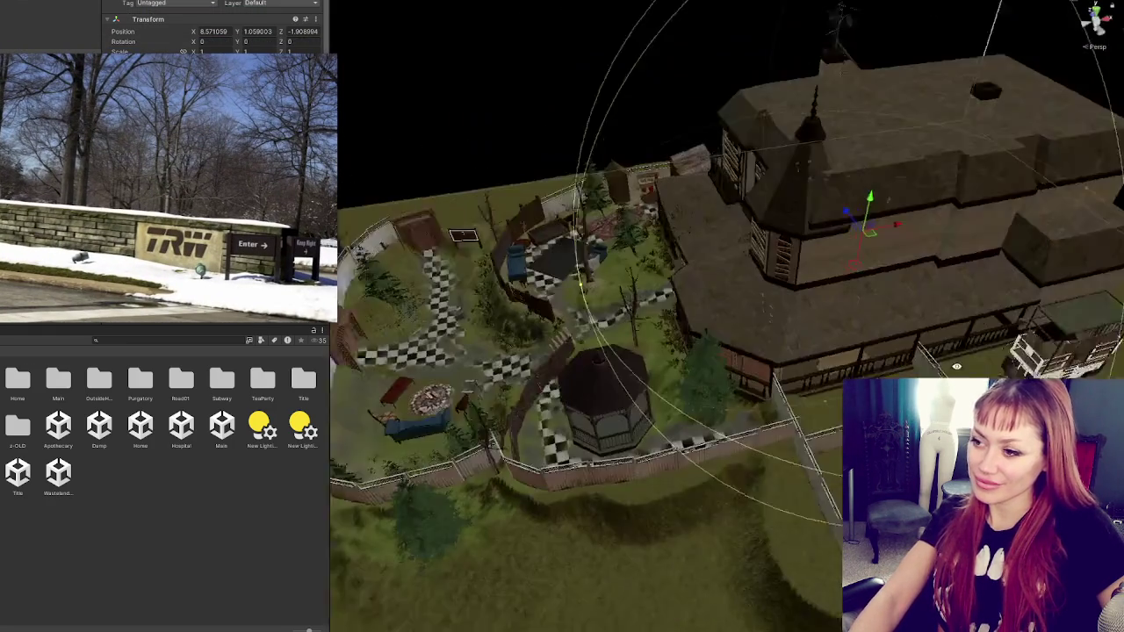
{"action": "mouse_move", "coordinate": [492, 421]}
{"action": "left_mouse_down"}
{"action": "mouse_move", "coordinate": [591, 427]}
{"action": "mouse_move", "coordinate": [532, 454]}
{"action": "mouse_move", "coordinate": [474, 412]}
{"action": "mouse_move", "coordinate": [500, 324]}
{"action": "left_mouse_up"}
{"action": "left_click", "coordinate": [491, 280]}
- Frame the small fir tree, turn toward the lawn and fence, and select the terrain
{"action": "key", "text": "f"}
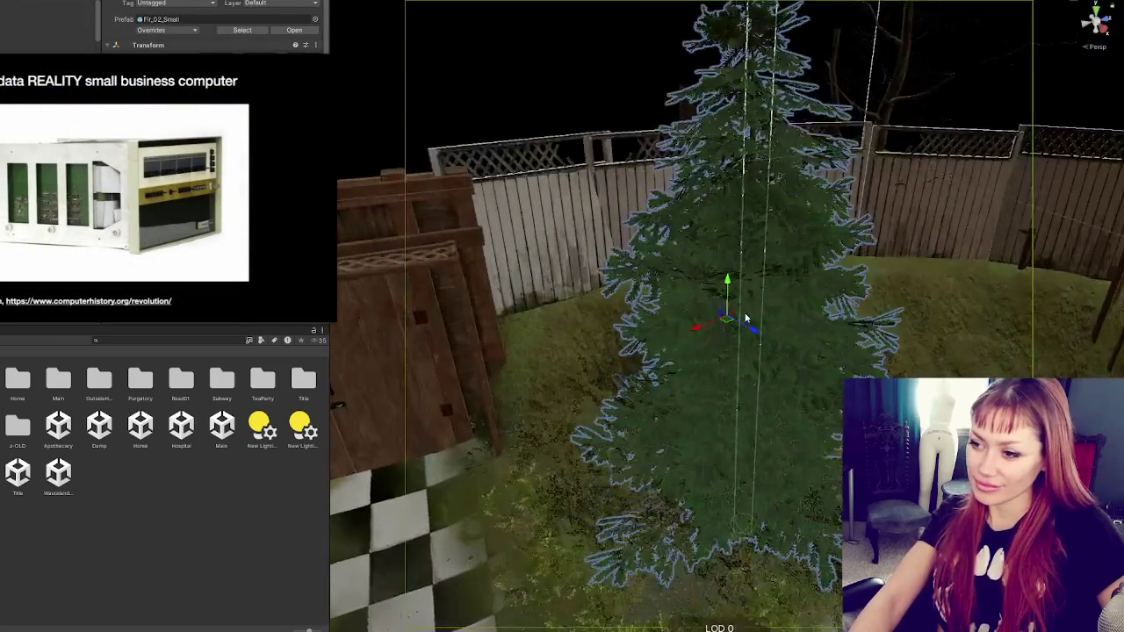
{"action": "left_click_drag", "start_coordinate": [745, 319], "coordinate": [700, 262]}
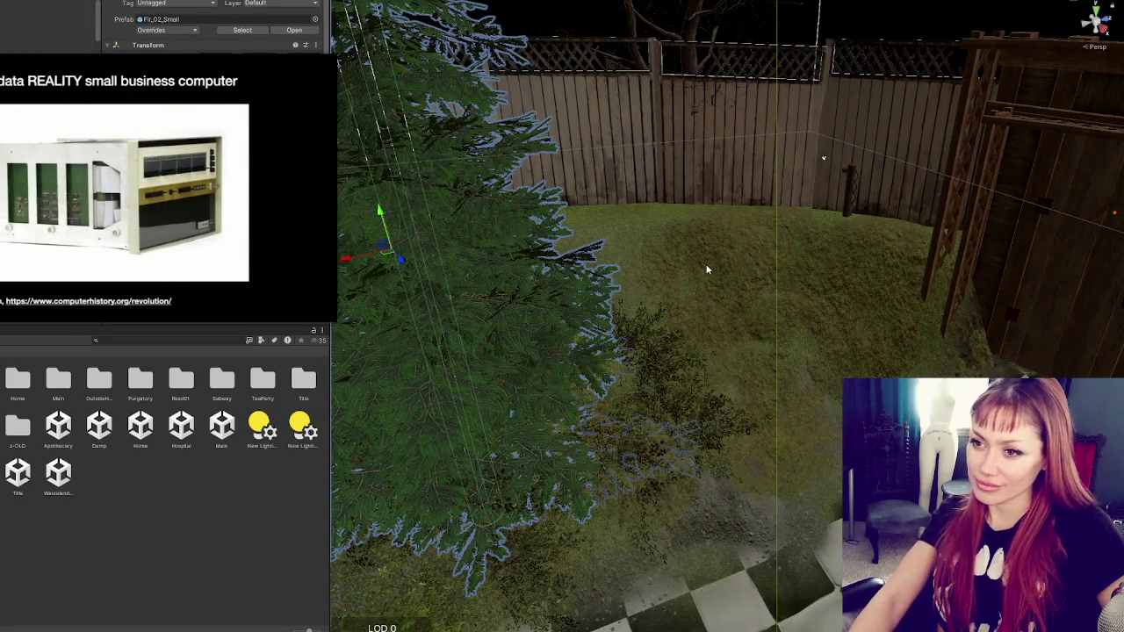
{"action": "left_click", "coordinate": [700, 270]}
{"action": "scroll", "coordinate": [702, 263], "scroll_direction": "up", "scroll_amount": 3}
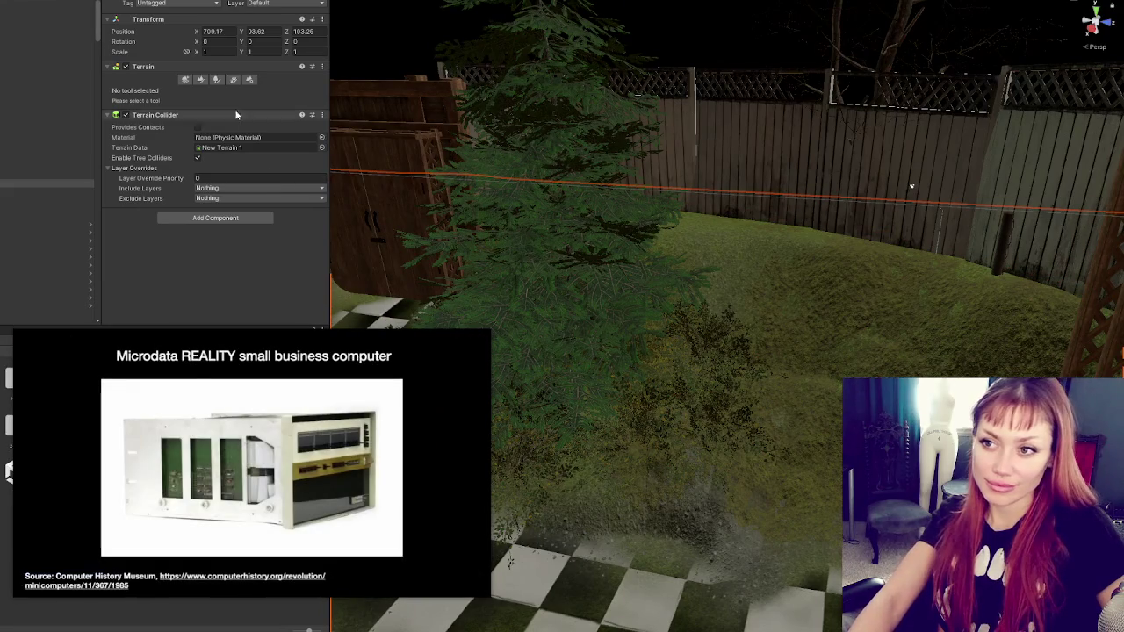
- Put the terrain into Paint Texture mode and bring up the other terrain tools
{"action": "left_click", "coordinate": [200, 80]}
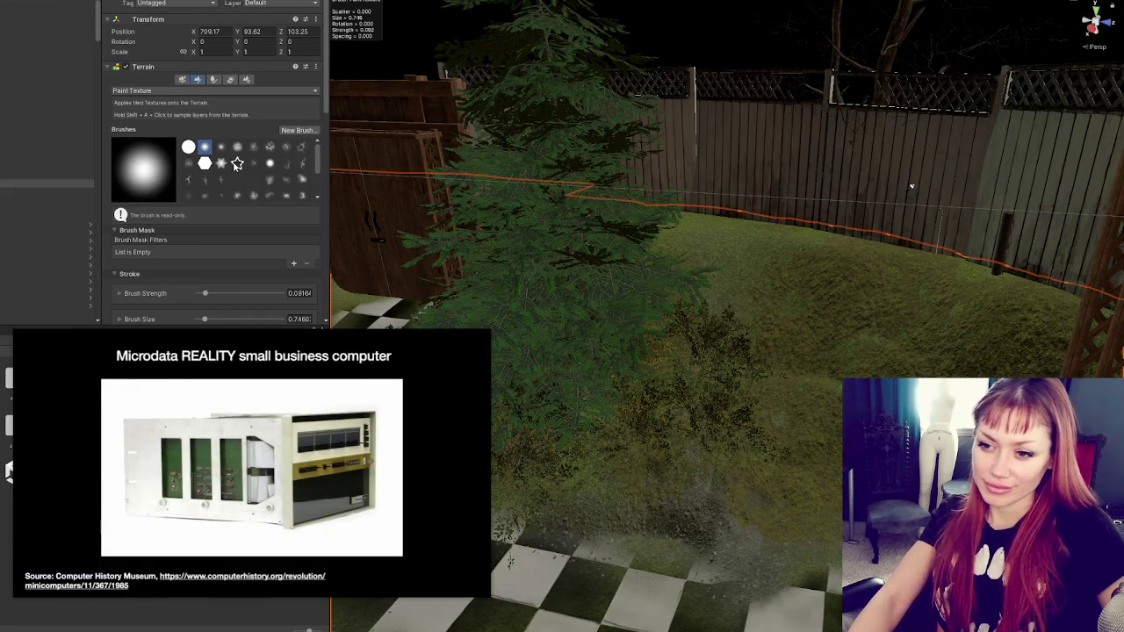
{"action": "scroll", "coordinate": [247, 175], "scroll_direction": "down", "scroll_amount": 3}
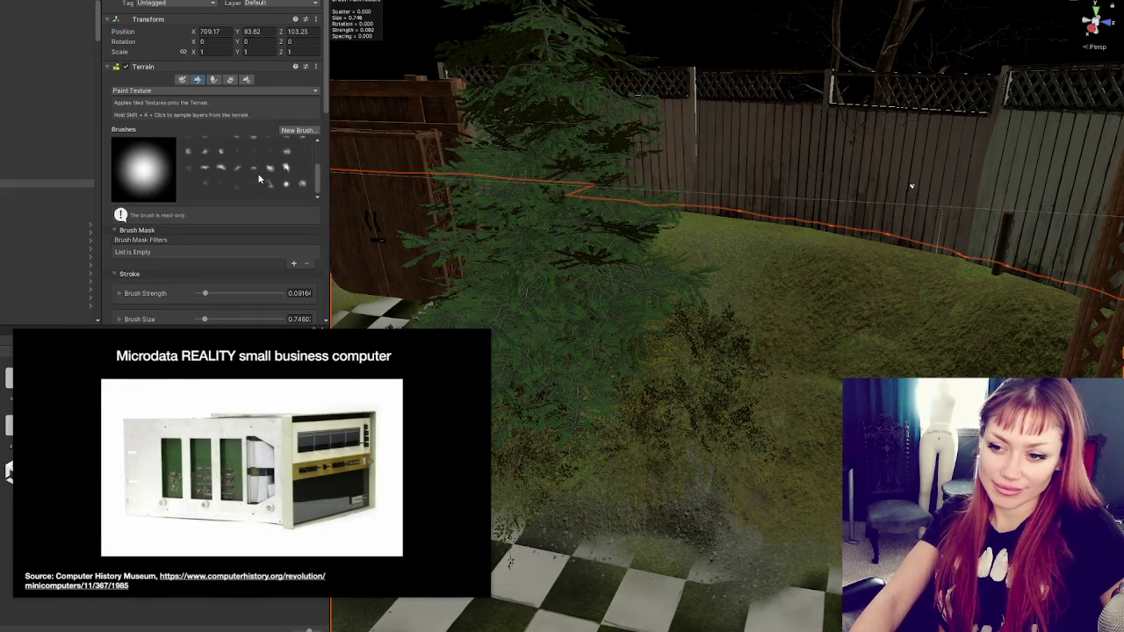
{"action": "scroll", "coordinate": [276, 189], "scroll_direction": "down", "scroll_amount": 10}
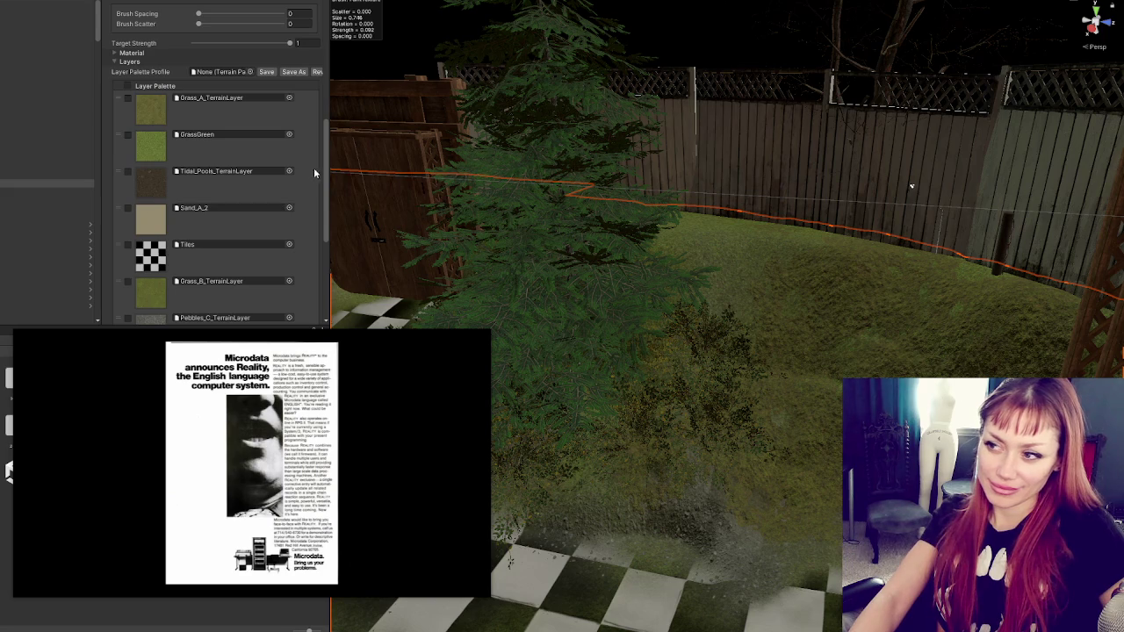
{"action": "scroll", "coordinate": [314, 166], "scroll_direction": "up", "scroll_amount": 10}
{"action": "left_click", "coordinate": [159, 35]}
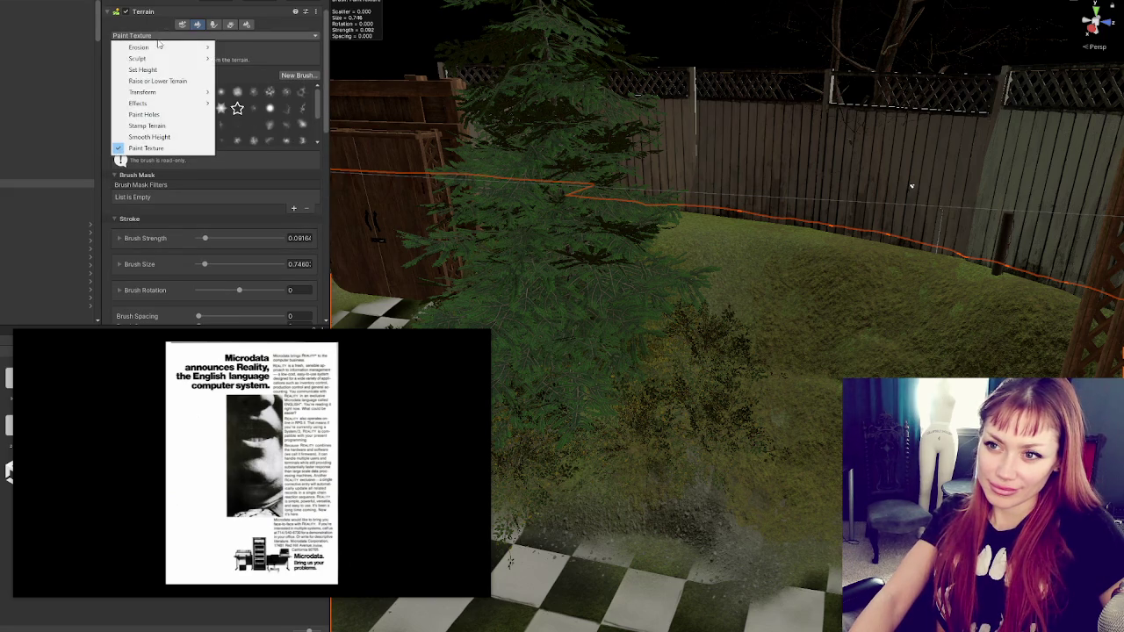
- Sculpt the grass bank along the wooden fence with Raise or Lower Terrain, then stop sculpting
{"action": "left_click", "coordinate": [170, 80]}
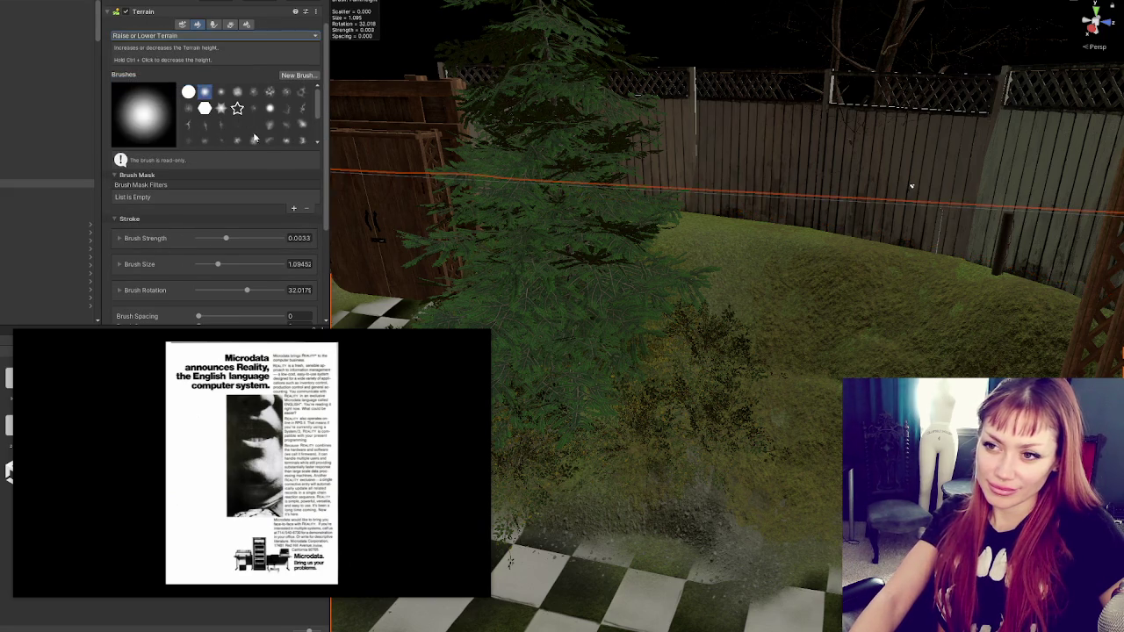
{"action": "scroll", "coordinate": [829, 150], "scroll_direction": "down", "scroll_amount": 3}
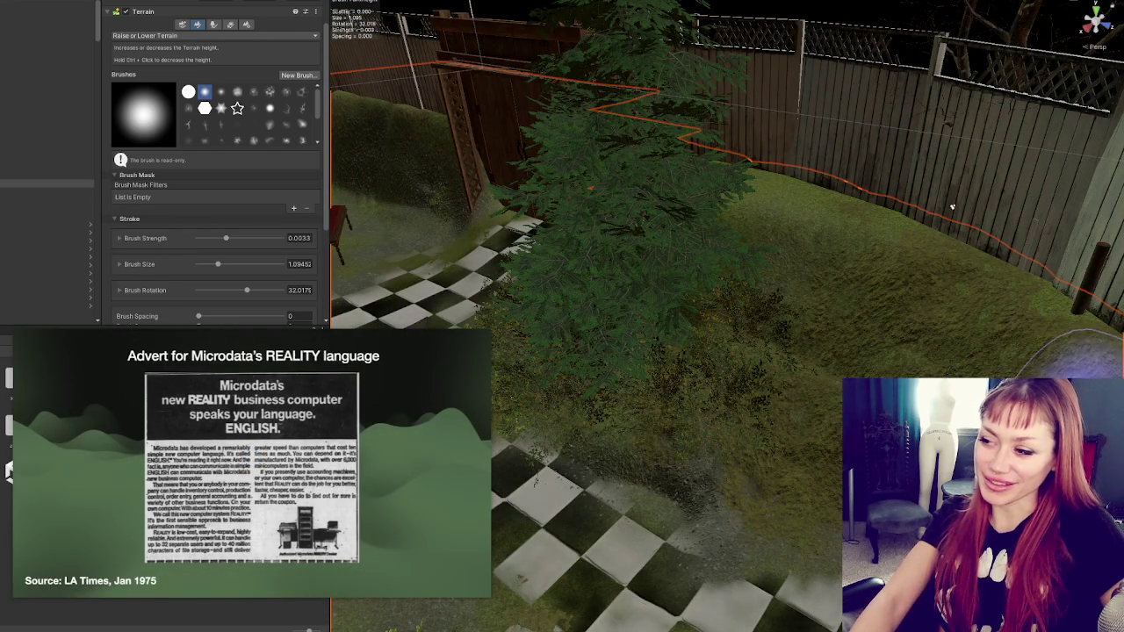
{"action": "mouse_move", "coordinate": [894, 213]}
{"action": "left_mouse_down"}
{"action": "mouse_move", "coordinate": [828, 289]}
{"action": "mouse_move", "coordinate": [858, 201]}
{"action": "mouse_move", "coordinate": [878, 193]}
{"action": "left_mouse_up"}
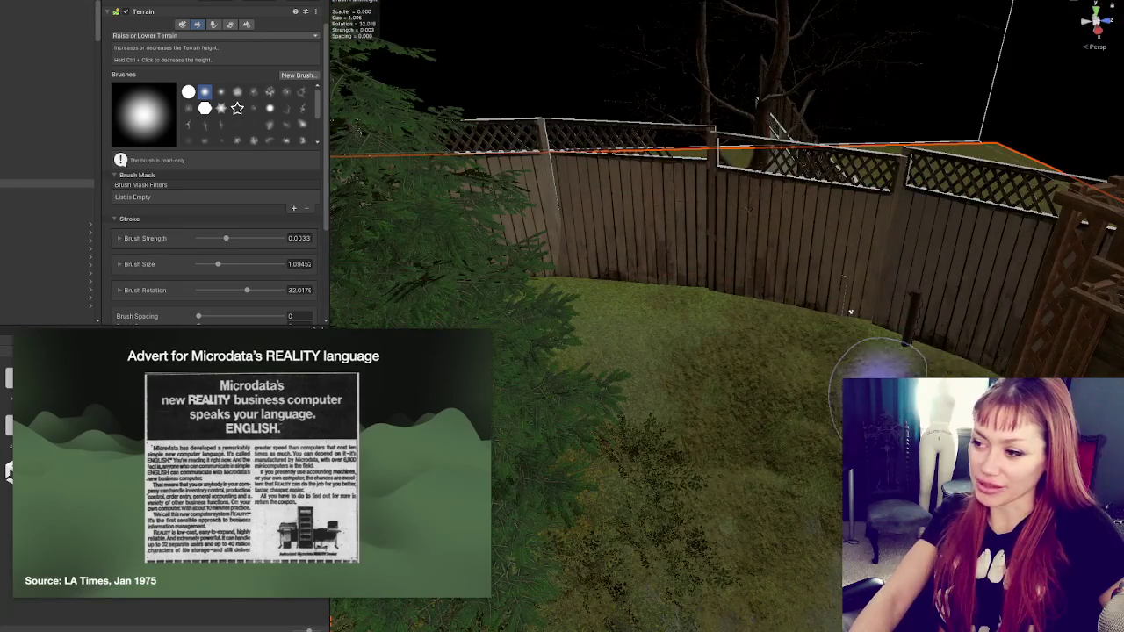
{"action": "key", "text": "w"}
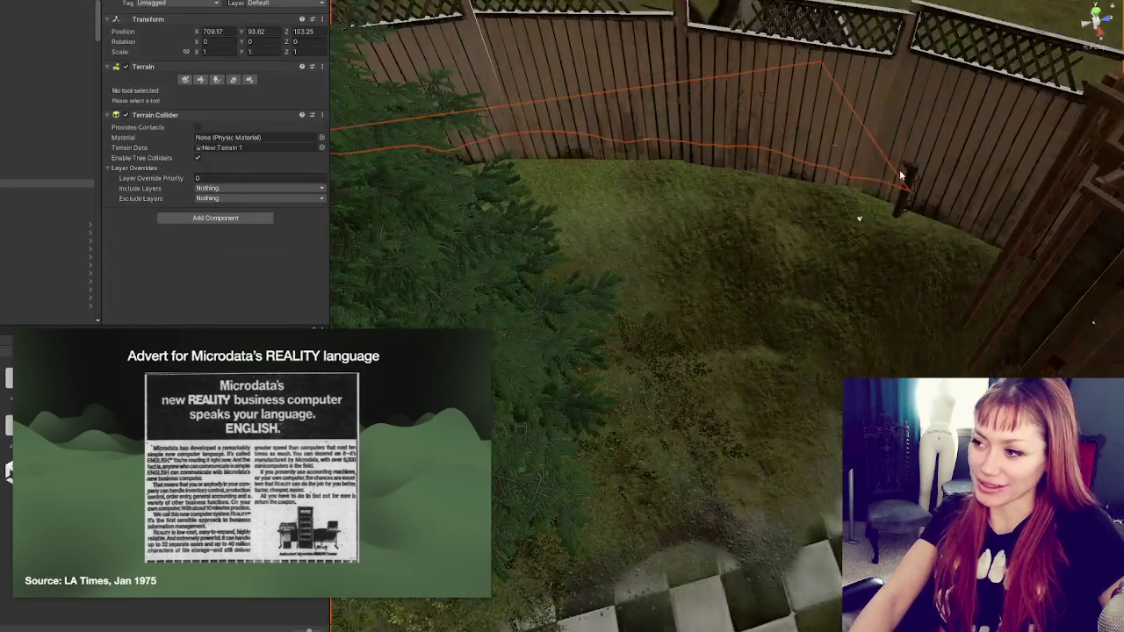
{"action": "left_click", "coordinate": [902, 209]}
- Rotate the Fence_Chainlink panel to about Y 105 to line up with the fence
{"action": "key", "text": "f"}
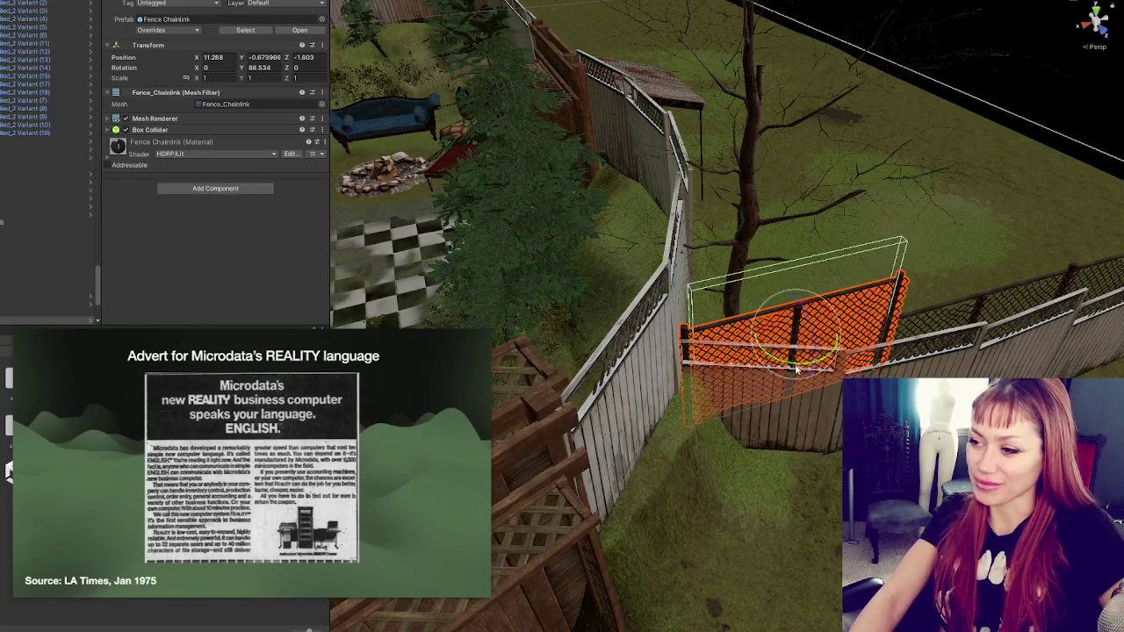
{"action": "left_click_drag", "start_coordinate": [798, 371], "coordinate": [775, 370]}
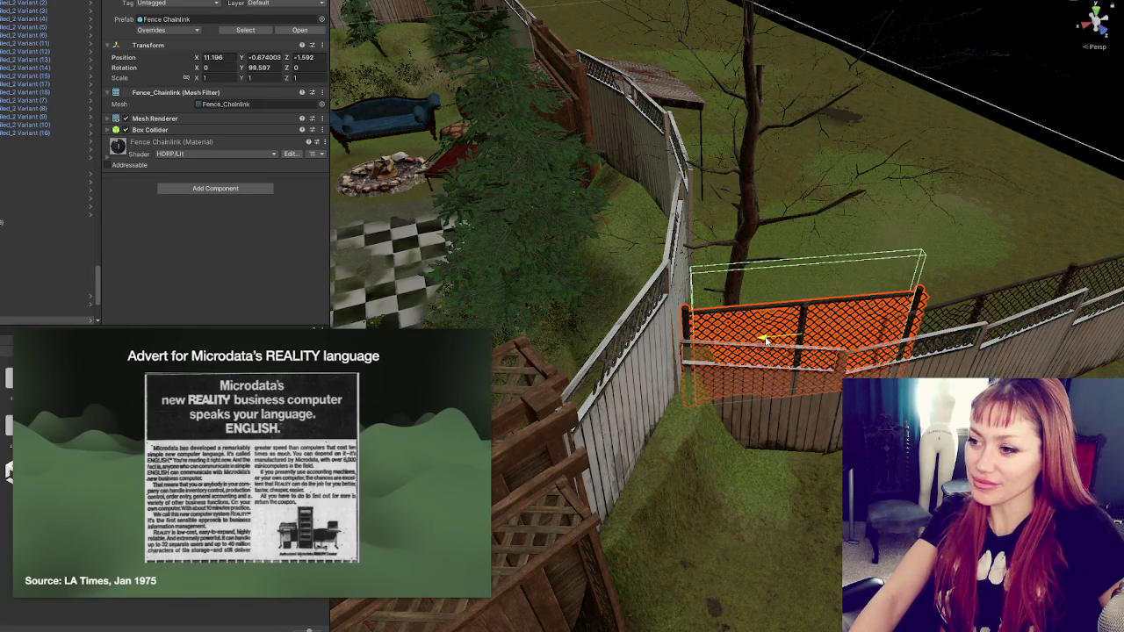
{"action": "left_click_drag", "start_coordinate": [814, 364], "coordinate": [774, 337]}
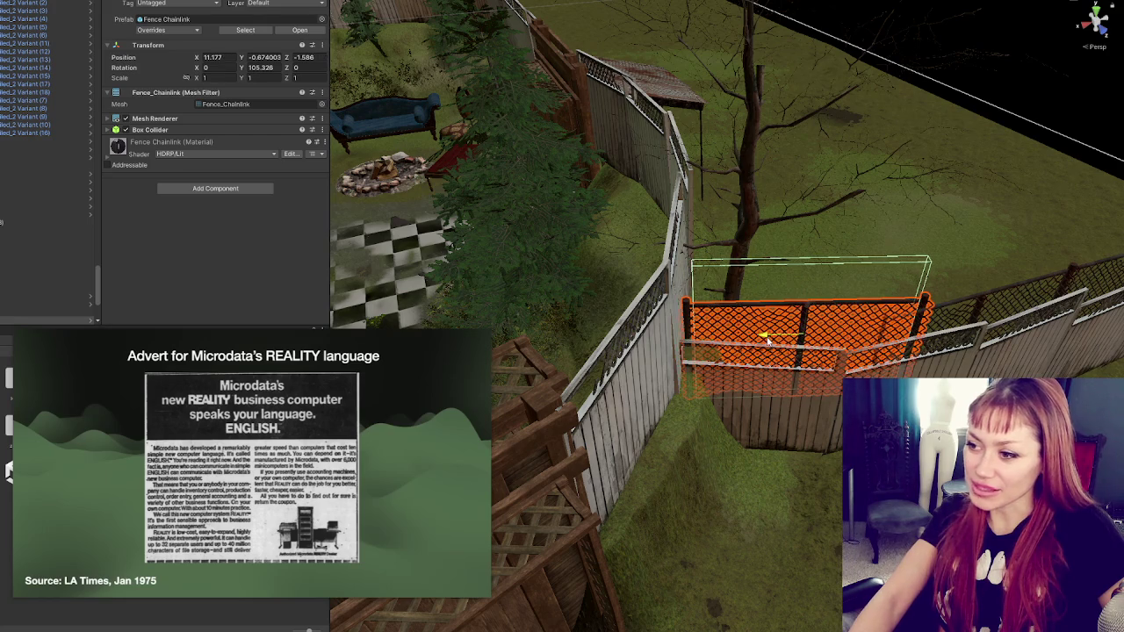
- Select the terrain beside the fir tree and switch to Raise or Lower Terrain
{"action": "mouse_move", "coordinate": [293, 433]}
{"action": "left_click", "coordinate": [507, 257]}
{"action": "mouse_move", "coordinate": [506, 257]}
{"action": "left_mouse_down"}
{"action": "mouse_move", "coordinate": [627, 409]}
{"action": "mouse_move", "coordinate": [873, 92]}
{"action": "mouse_move", "coordinate": [582, 143]}
{"action": "mouse_move", "coordinate": [667, 175]}
{"action": "mouse_move", "coordinate": [808, 197]}
{"action": "mouse_move", "coordinate": [722, 214]}
{"action": "left_mouse_up"}
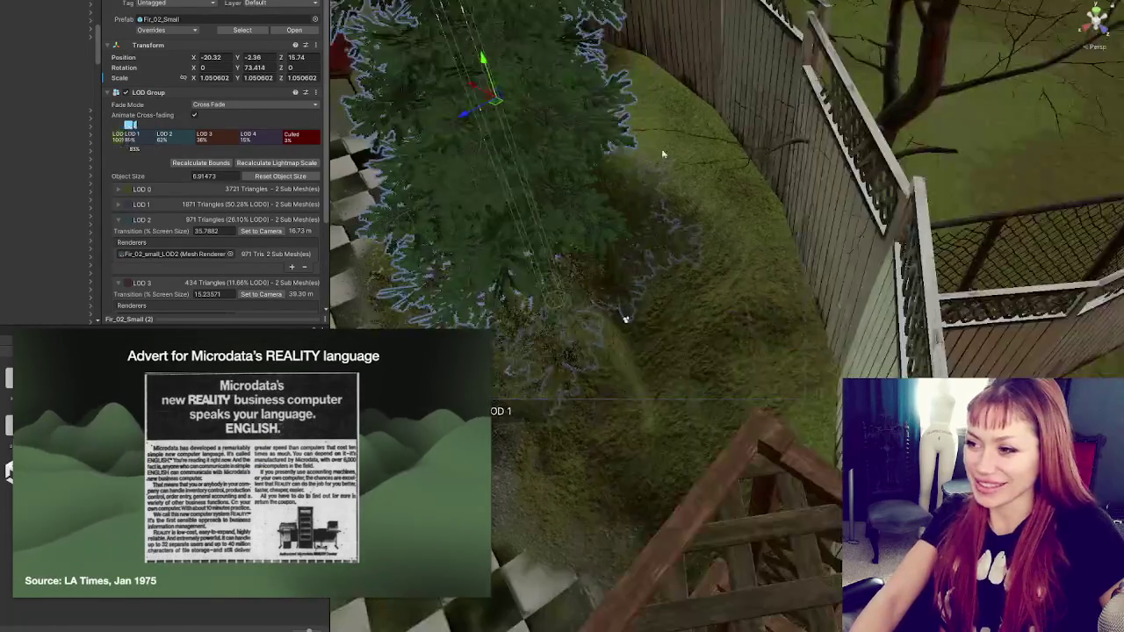
{"action": "left_click", "coordinate": [722, 214]}
{"action": "left_click", "coordinate": [202, 80]}
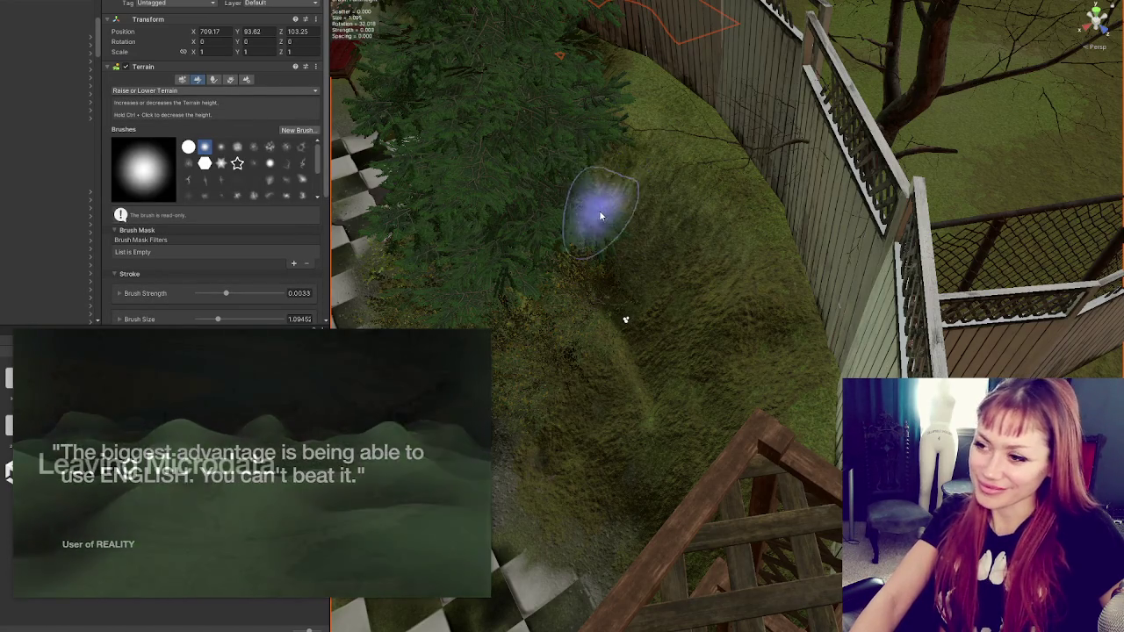
- Raise the grass slope up toward the fence with the terrain brush, viewed from above
{"action": "mouse_move", "coordinate": [360, 419]}
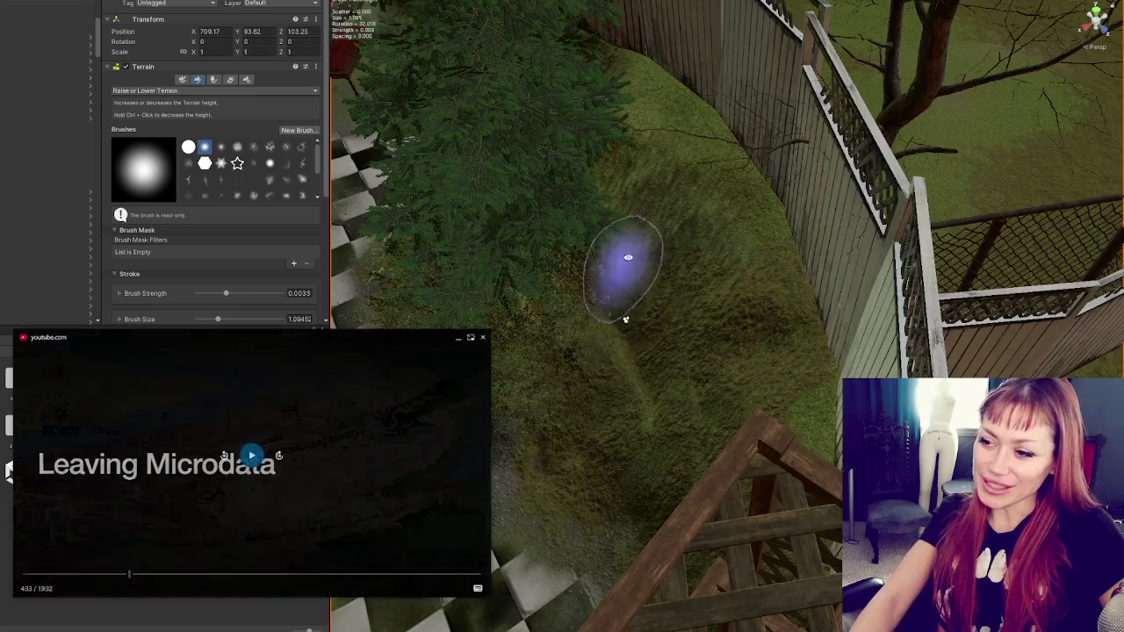
{"action": "left_click_drag", "start_coordinate": [628, 257], "coordinate": [707, 331]}
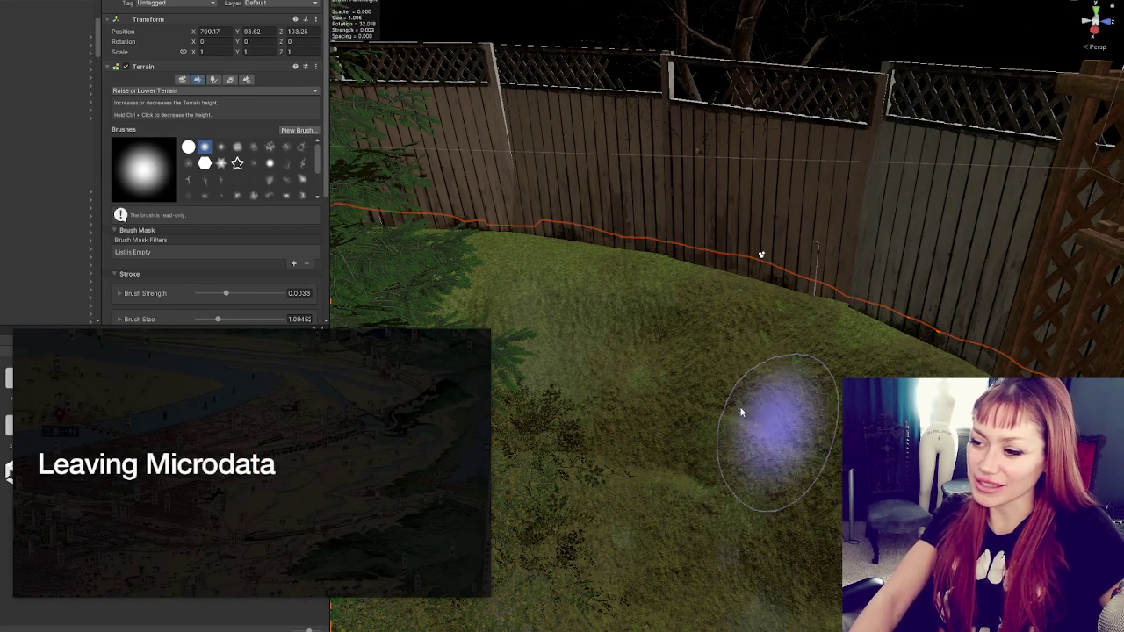
{"action": "mouse_move", "coordinate": [781, 426]}
{"action": "left_mouse_down"}
{"action": "mouse_move", "coordinate": [853, 301]}
{"action": "mouse_move", "coordinate": [873, 326]}
{"action": "mouse_move", "coordinate": [883, 296]}
{"action": "left_mouse_up"}
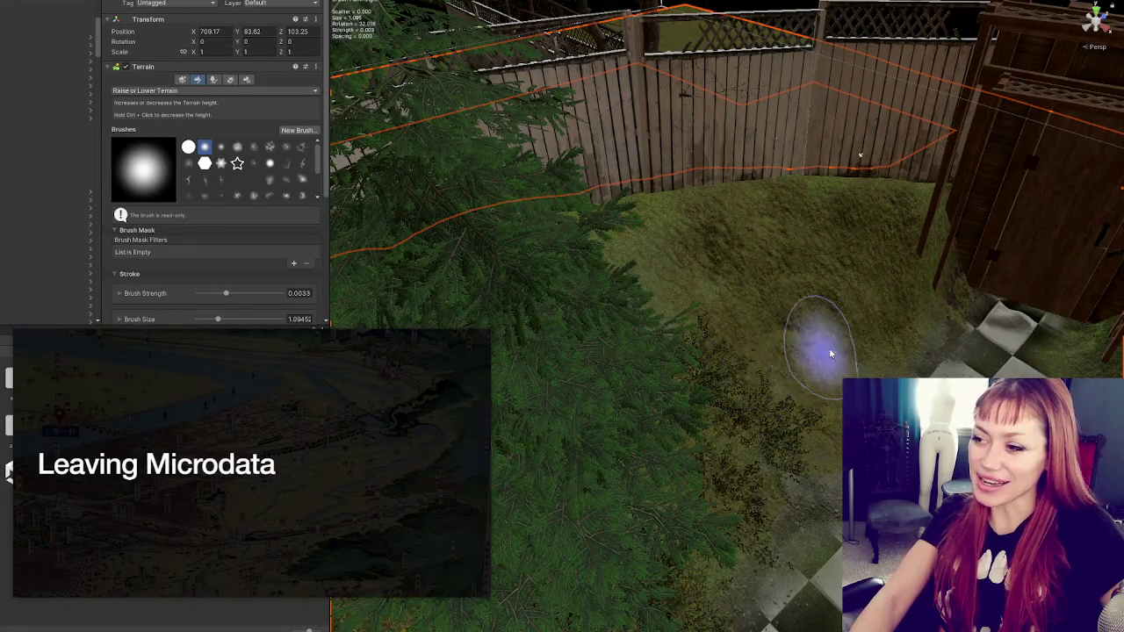
{"action": "mouse_move", "coordinate": [735, 316]}
{"action": "left_mouse_down"}
{"action": "mouse_move", "coordinate": [878, 201]}
{"action": "mouse_move", "coordinate": [686, 246]}
{"action": "mouse_move", "coordinate": [778, 314]}
{"action": "mouse_move", "coordinate": [685, 284]}
{"action": "left_mouse_up"}
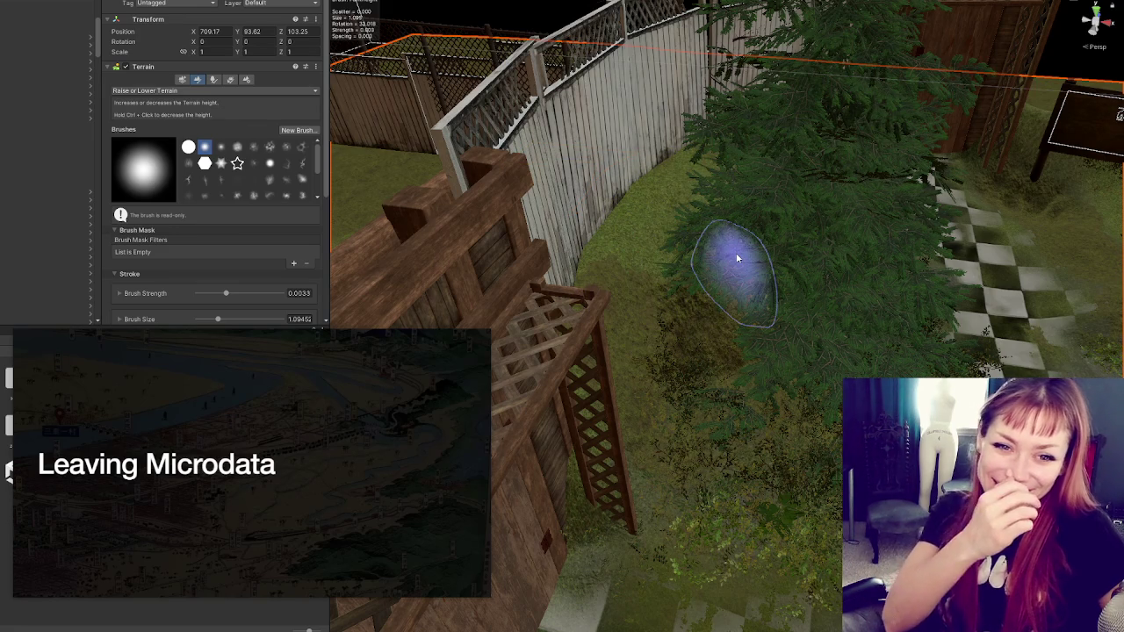
{"action": "mouse_move", "coordinate": [140, 416]}
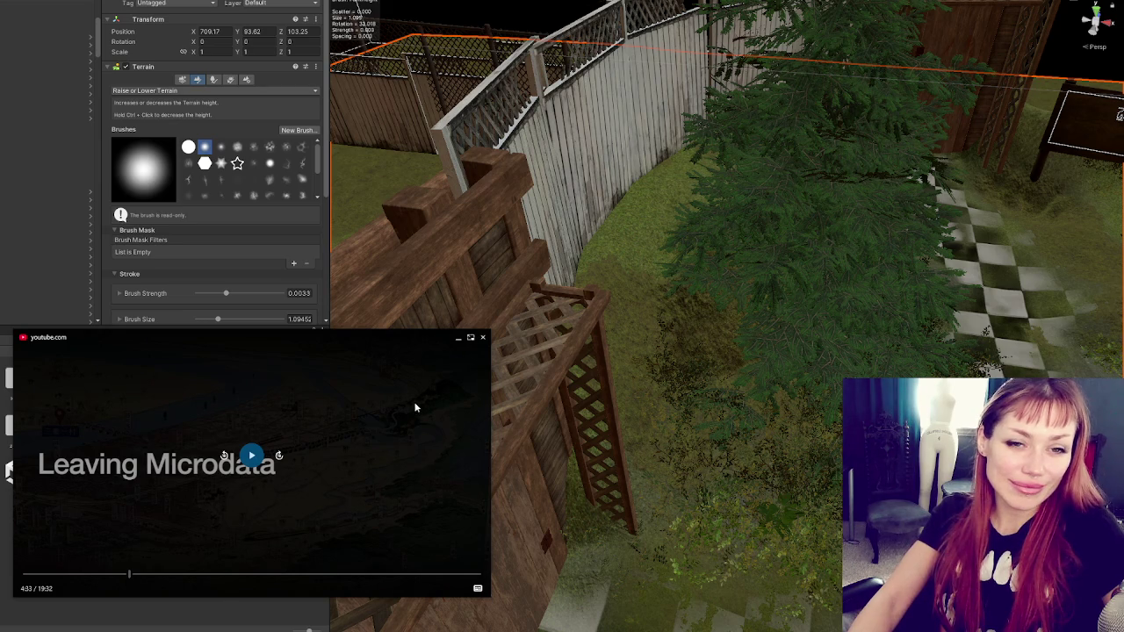
{"action": "mouse_move", "coordinate": [753, 284]}
{"action": "left_mouse_down"}
{"action": "mouse_move", "coordinate": [761, 289]}
{"action": "mouse_move", "coordinate": [724, 282]}
{"action": "mouse_move", "coordinate": [765, 184]}
{"action": "mouse_move", "coordinate": [720, 226]}
{"action": "mouse_move", "coordinate": [557, 305]}
{"action": "left_mouse_up"}
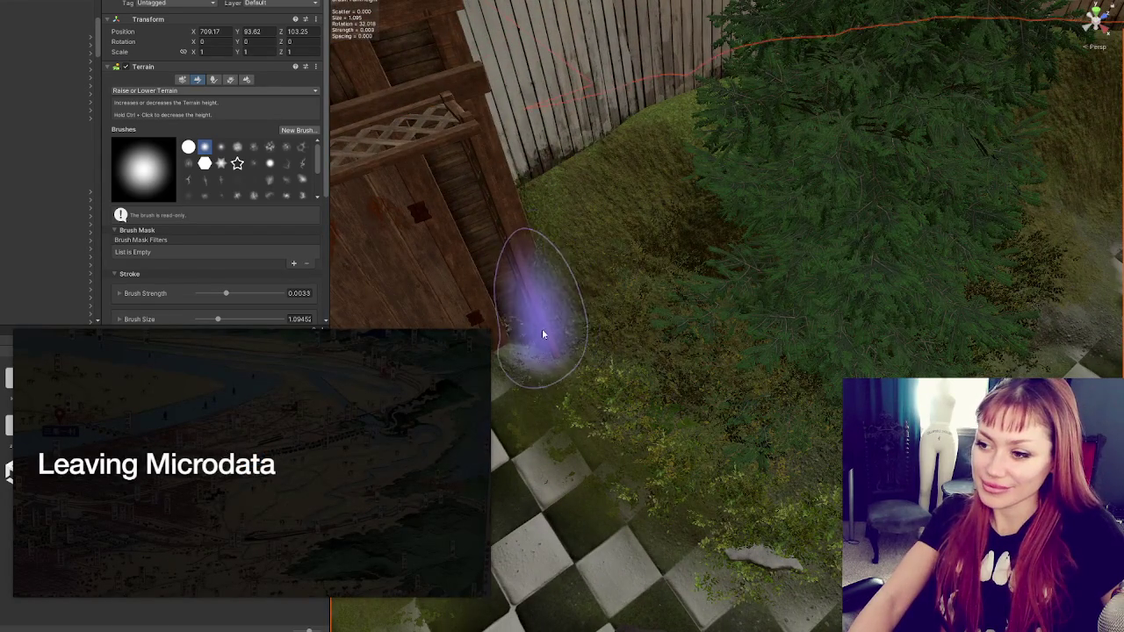
{"action": "mouse_move", "coordinate": [645, 343]}
{"action": "left_mouse_down"}
{"action": "mouse_move", "coordinate": [648, 226]}
{"action": "mouse_move", "coordinate": [595, 238]}
{"action": "mouse_move", "coordinate": [625, 238]}
{"action": "mouse_move", "coordinate": [609, 226]}
{"action": "mouse_move", "coordinate": [574, 232]}
{"action": "mouse_move", "coordinate": [544, 268]}
{"action": "mouse_move", "coordinate": [659, 281]}
{"action": "mouse_move", "coordinate": [753, 264]}
{"action": "mouse_move", "coordinate": [689, 281]}
{"action": "left_mouse_up"}
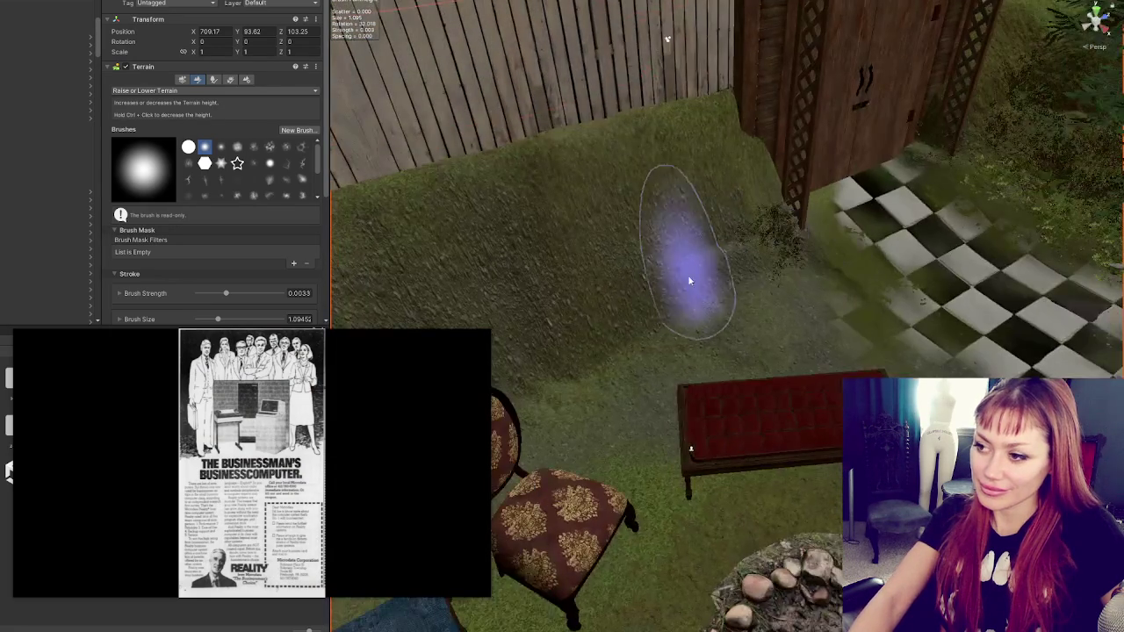
{"action": "mouse_move", "coordinate": [729, 313]}
{"action": "left_mouse_down"}
{"action": "mouse_move", "coordinate": [752, 251]}
{"action": "mouse_move", "coordinate": [715, 306]}
{"action": "mouse_move", "coordinate": [547, 322]}
{"action": "mouse_move", "coordinate": [579, 261]}
{"action": "mouse_move", "coordinate": [634, 266]}
{"action": "mouse_move", "coordinate": [622, 331]}
{"action": "mouse_move", "coordinate": [658, 311]}
{"action": "mouse_move", "coordinate": [616, 291]}
{"action": "mouse_move", "coordinate": [602, 313]}
{"action": "mouse_move", "coordinate": [647, 308]}
{"action": "mouse_move", "coordinate": [529, 213]}
{"action": "mouse_move", "coordinate": [572, 245]}
{"action": "mouse_move", "coordinate": [589, 231]}
{"action": "mouse_move", "coordinate": [591, 281]}
{"action": "mouse_move", "coordinate": [597, 205]}
{"action": "left_mouse_up"}
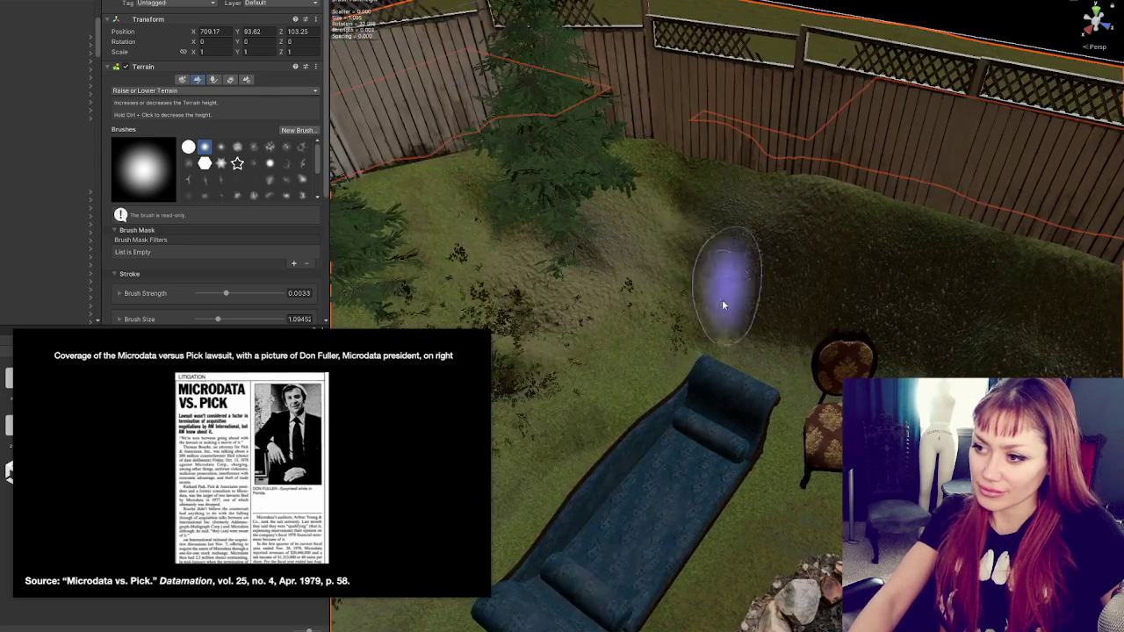
{"action": "mouse_move", "coordinate": [589, 401]}
{"action": "left_mouse_down"}
{"action": "mouse_move", "coordinate": [691, 381]}
{"action": "mouse_move", "coordinate": [790, 331]}
{"action": "mouse_move", "coordinate": [738, 314]}
{"action": "left_mouse_up"}
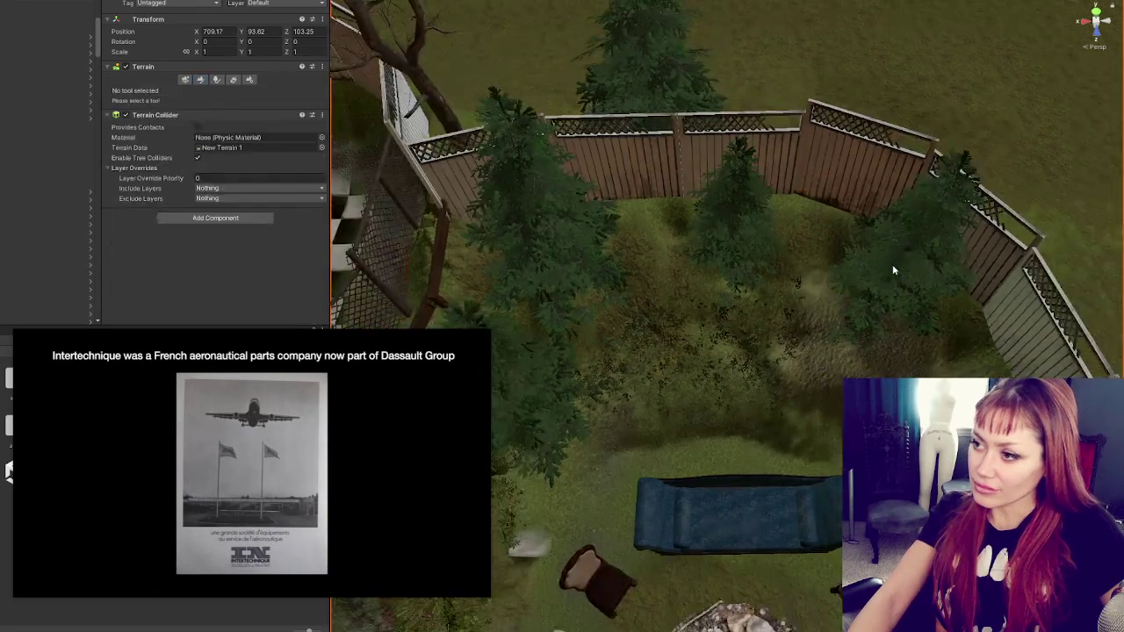
- Move the Fir_02_Small trees up behind the fence to new spots on the lawn
{"action": "left_click", "coordinate": [892, 264]}
{"action": "left_click_drag", "start_coordinate": [911, 235], "coordinate": [896, 114]}
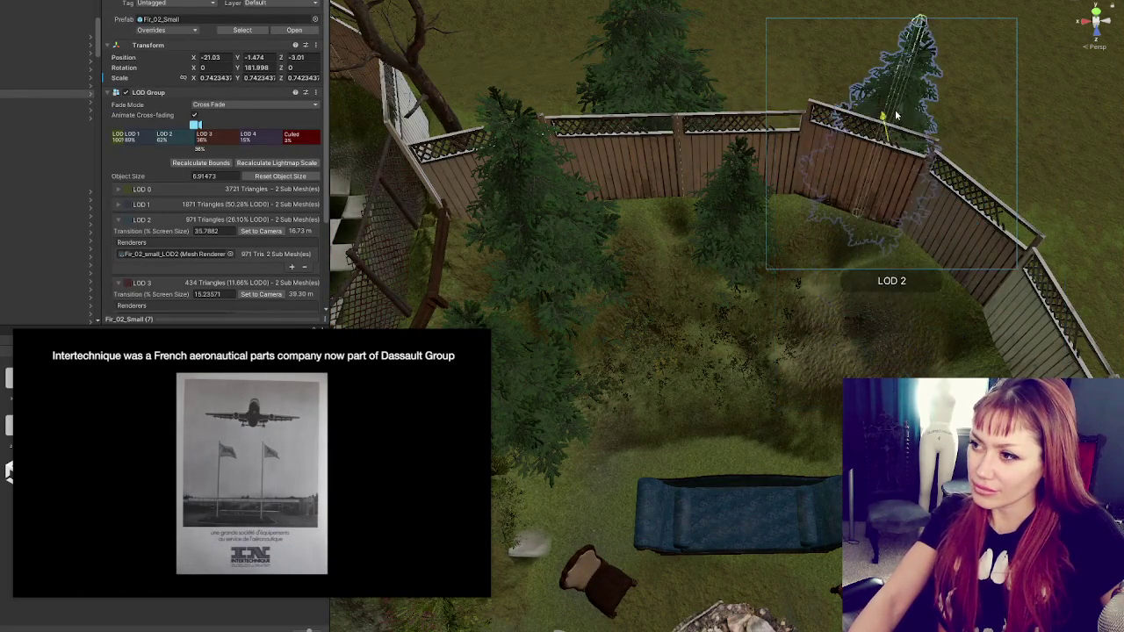
{"action": "left_click", "coordinate": [532, 250]}
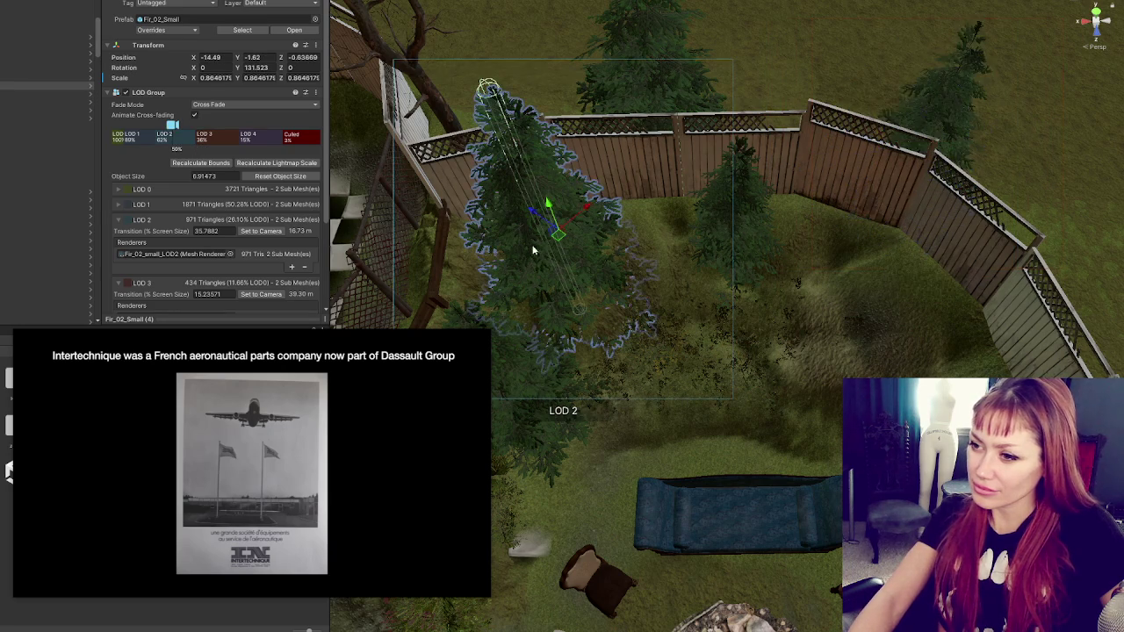
{"action": "mouse_move", "coordinate": [595, 211]}
{"action": "left_mouse_down"}
{"action": "mouse_move", "coordinate": [637, 180]}
{"action": "mouse_move", "coordinate": [620, 176]}
{"action": "mouse_move", "coordinate": [667, 195]}
{"action": "mouse_move", "coordinate": [763, 125]}
{"action": "left_mouse_up"}
{"action": "left_click", "coordinate": [802, 171]}
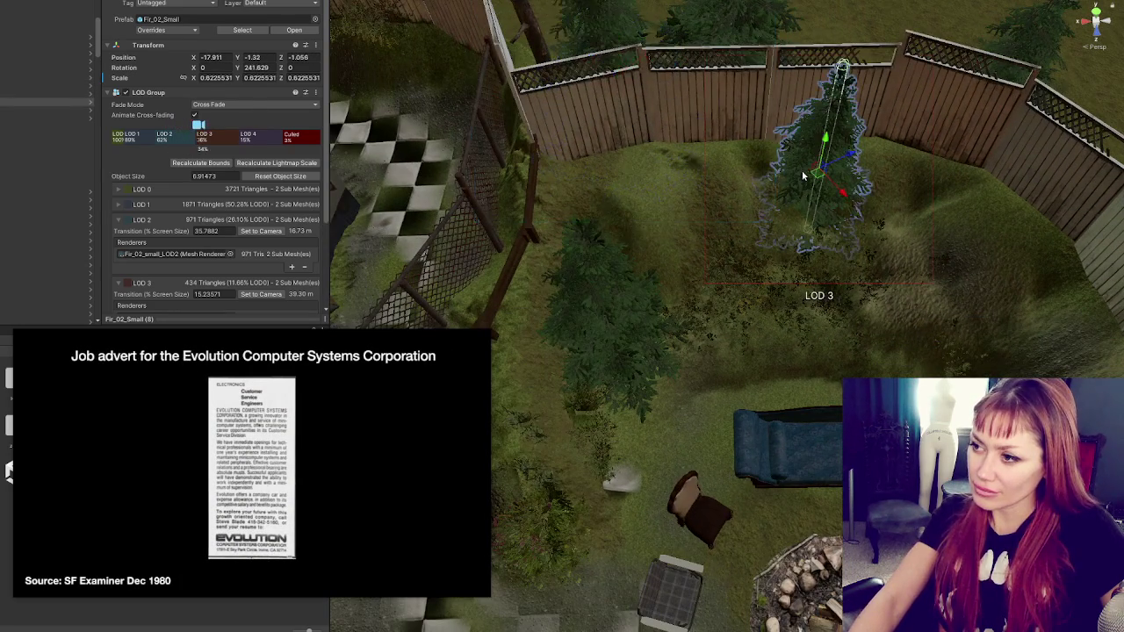
{"action": "mouse_move", "coordinate": [802, 170]}
{"action": "left_mouse_down"}
{"action": "mouse_move", "coordinate": [796, 129]}
{"action": "mouse_move", "coordinate": [825, 100]}
{"action": "mouse_move", "coordinate": [848, 101]}
{"action": "mouse_move", "coordinate": [843, 44]}
{"action": "left_mouse_up"}
{"action": "left_click", "coordinate": [598, 263]}
{"action": "key", "text": "f"}
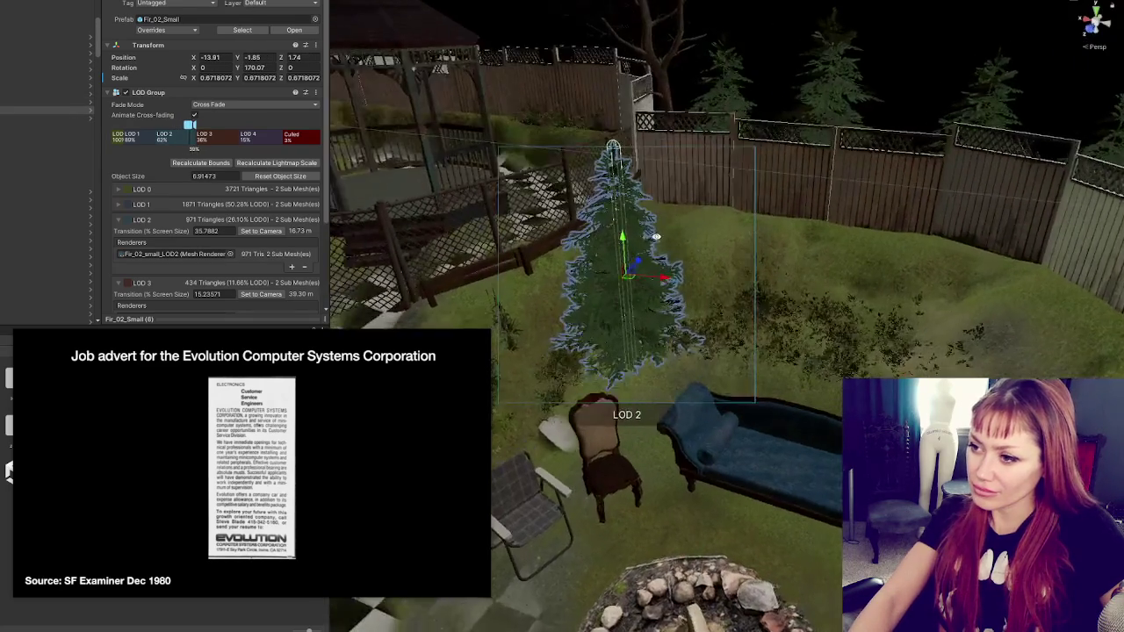
{"action": "left_click_drag", "start_coordinate": [631, 268], "coordinate": [788, 334]}
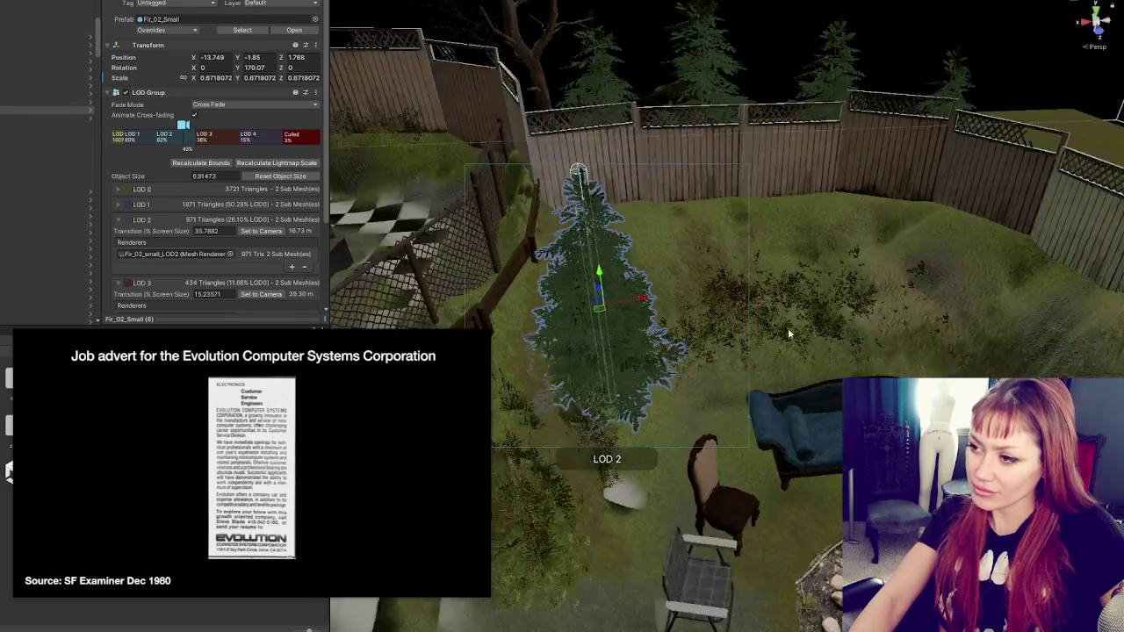
- Frame the Bush_01 group and select one of its heather bushes
{"action": "left_click", "coordinate": [737, 254]}
{"action": "key", "text": "f"}
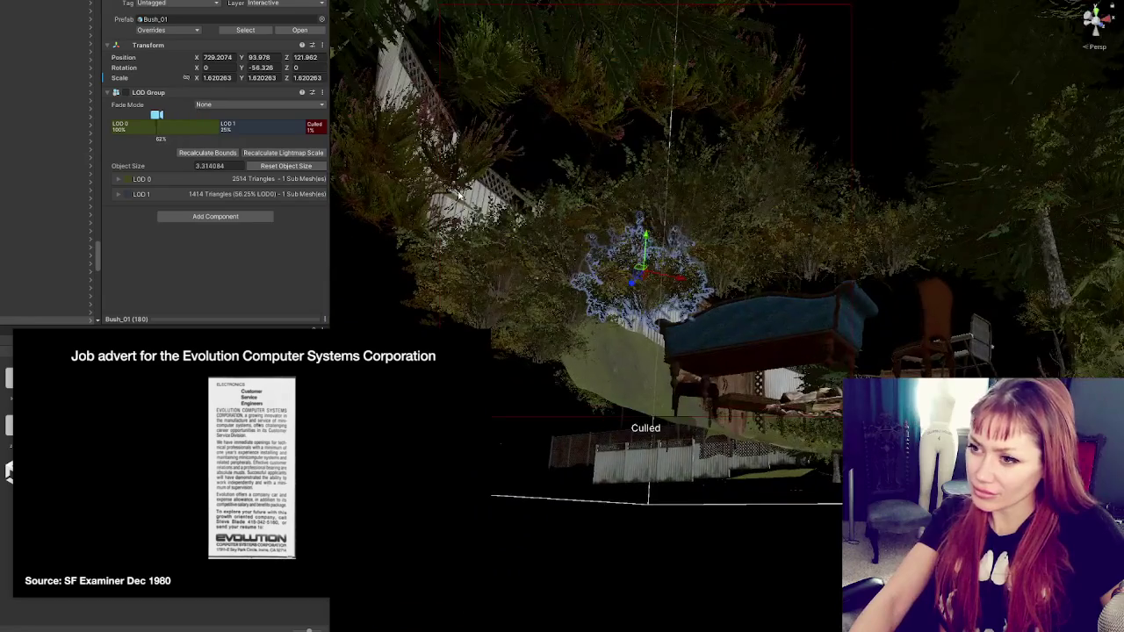
{"action": "left_click", "coordinate": [455, 185]}
- Move the heather bush toward the fence and frame it
{"action": "mouse_move", "coordinate": [454, 184]}
{"action": "left_mouse_down"}
{"action": "mouse_move", "coordinate": [514, 264]}
{"action": "mouse_move", "coordinate": [540, 334]}
{"action": "mouse_move", "coordinate": [544, 257]}
{"action": "left_mouse_up"}
{"action": "left_click_drag", "start_coordinate": [498, 303], "coordinate": [410, 299]}
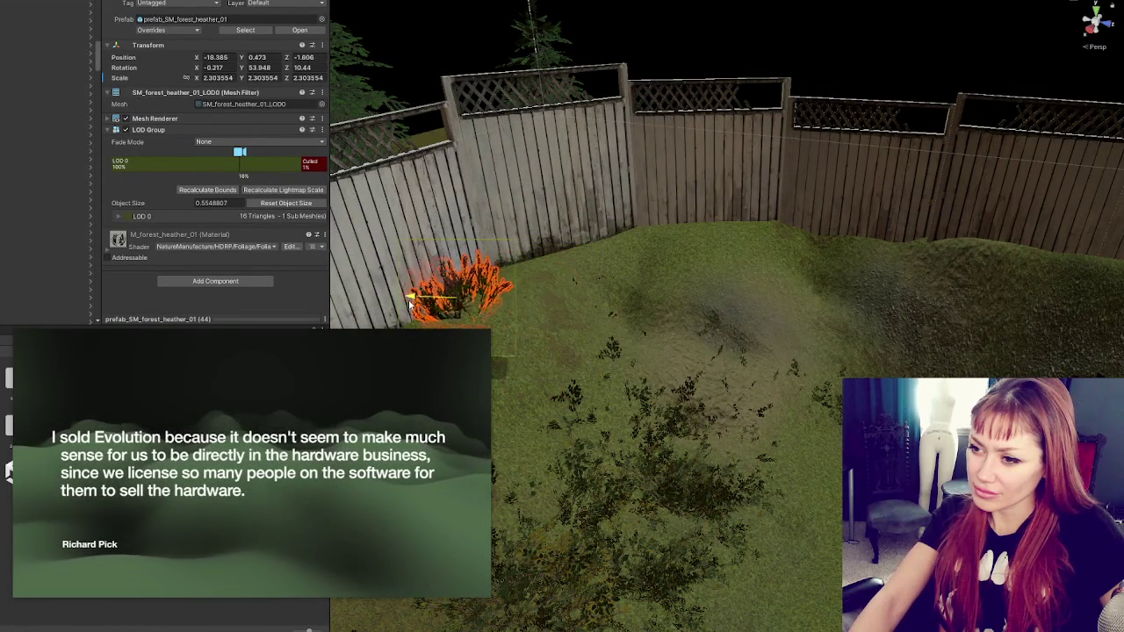
{"action": "key", "text": "f"}
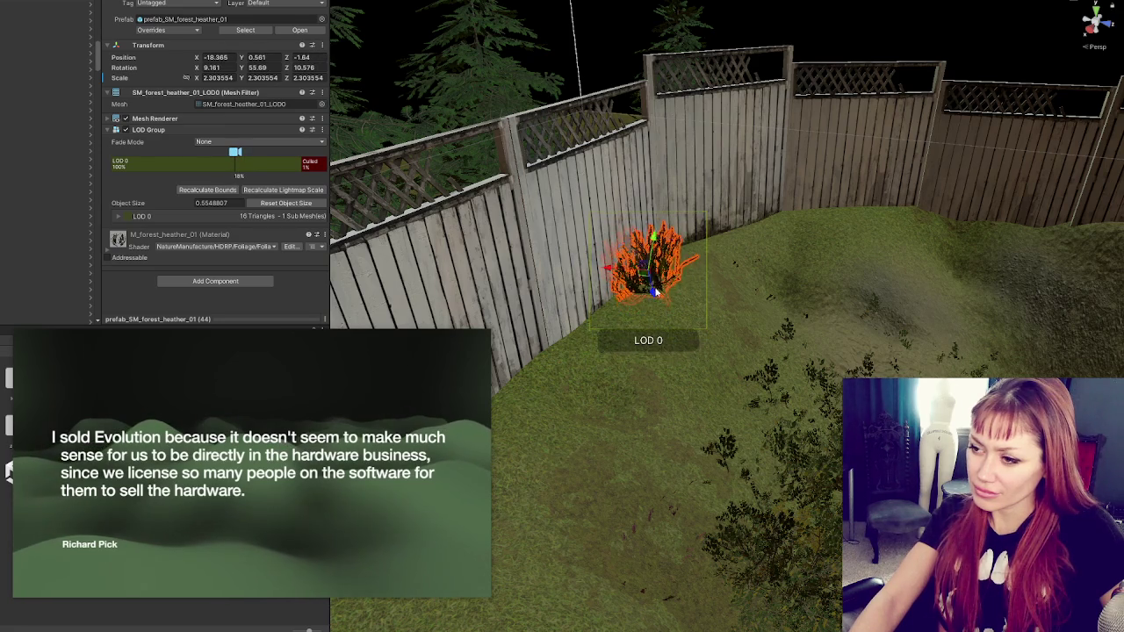
{"action": "scroll", "coordinate": [711, 311], "scroll_direction": "up", "scroll_amount": 5}
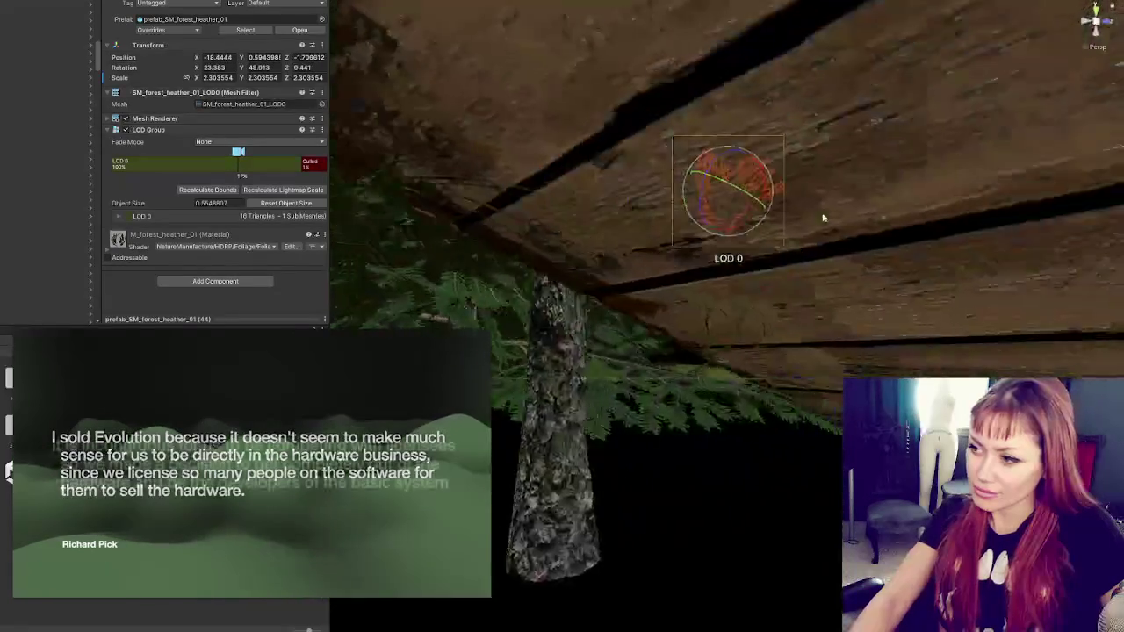
- Raise a second heather bush so it sits on the sloping lawn
{"action": "key", "text": "f"}
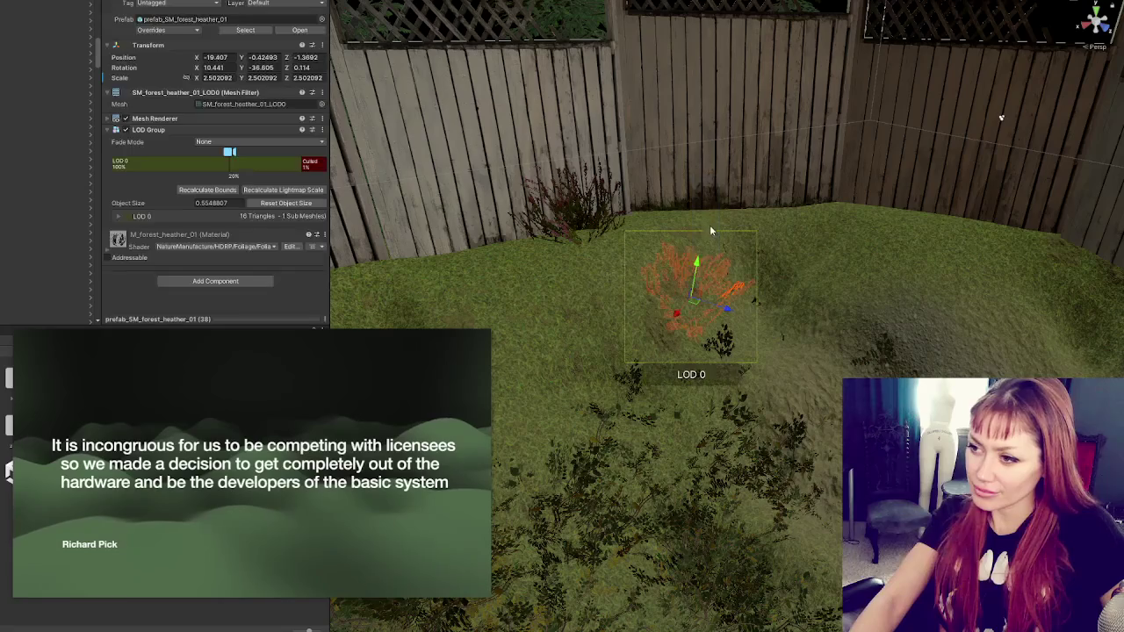
{"action": "mouse_move", "coordinate": [697, 264]}
{"action": "left_mouse_down"}
{"action": "mouse_move", "coordinate": [729, 175]}
{"action": "mouse_move", "coordinate": [714, 215]}
{"action": "mouse_move", "coordinate": [709, 204]}
{"action": "left_mouse_up"}
{"action": "mouse_move", "coordinate": [740, 249]}
{"action": "left_mouse_down"}
{"action": "mouse_move", "coordinate": [725, 220]}
{"action": "mouse_move", "coordinate": [854, 195]}
{"action": "mouse_move", "coordinate": [808, 51]}
{"action": "mouse_move", "coordinate": [703, 237]}
{"action": "mouse_move", "coordinate": [679, 303]}
{"action": "left_mouse_up"}
{"action": "left_click", "coordinate": [679, 303]}
- Raise heather bush (43) to ground level and move it up the mound toward the fence
{"action": "key", "text": "f"}
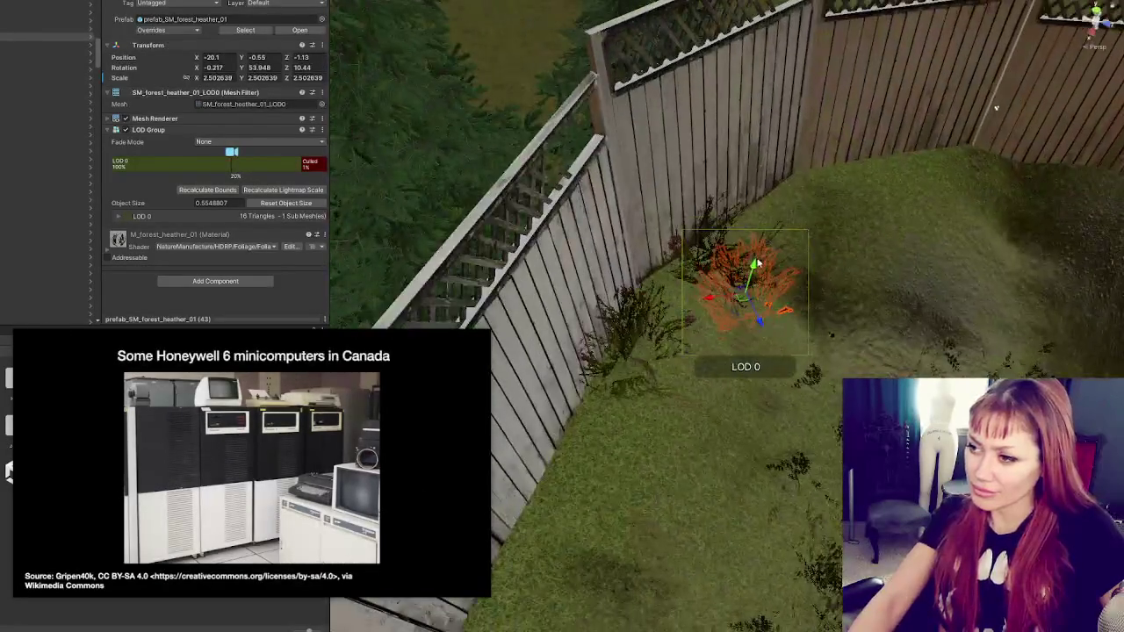
{"action": "mouse_move", "coordinate": [751, 266]}
{"action": "left_mouse_down"}
{"action": "mouse_move", "coordinate": [782, 179]}
{"action": "mouse_move", "coordinate": [786, 209]}
{"action": "left_mouse_up"}
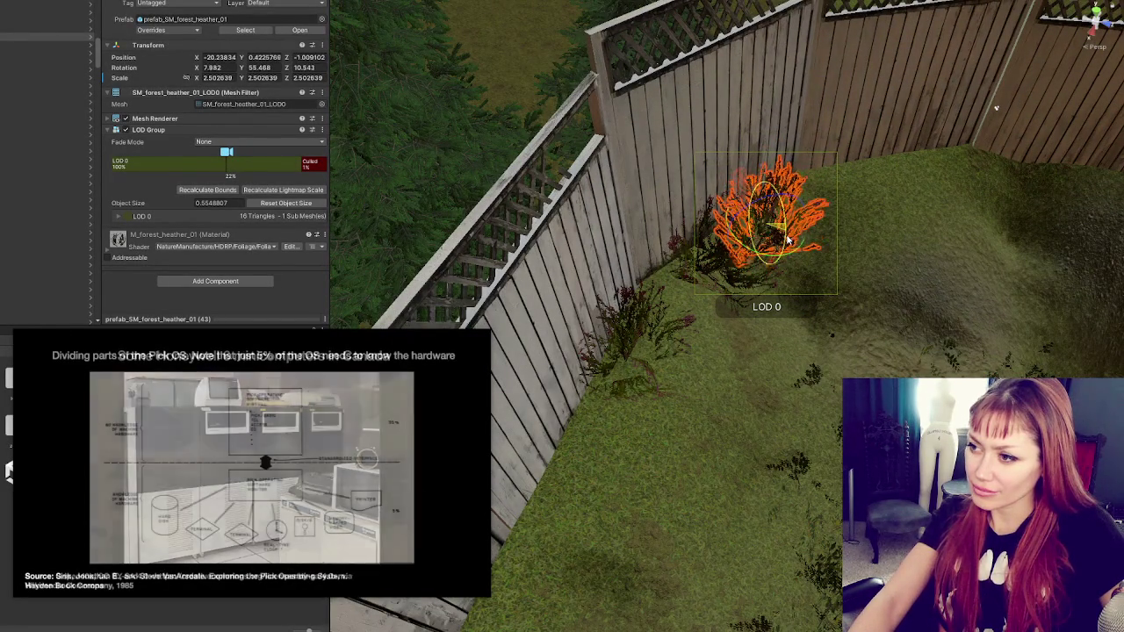
{"action": "key", "text": "e"}
{"action": "left_click_drag", "start_coordinate": [1079, 63], "coordinate": [874, 156]}
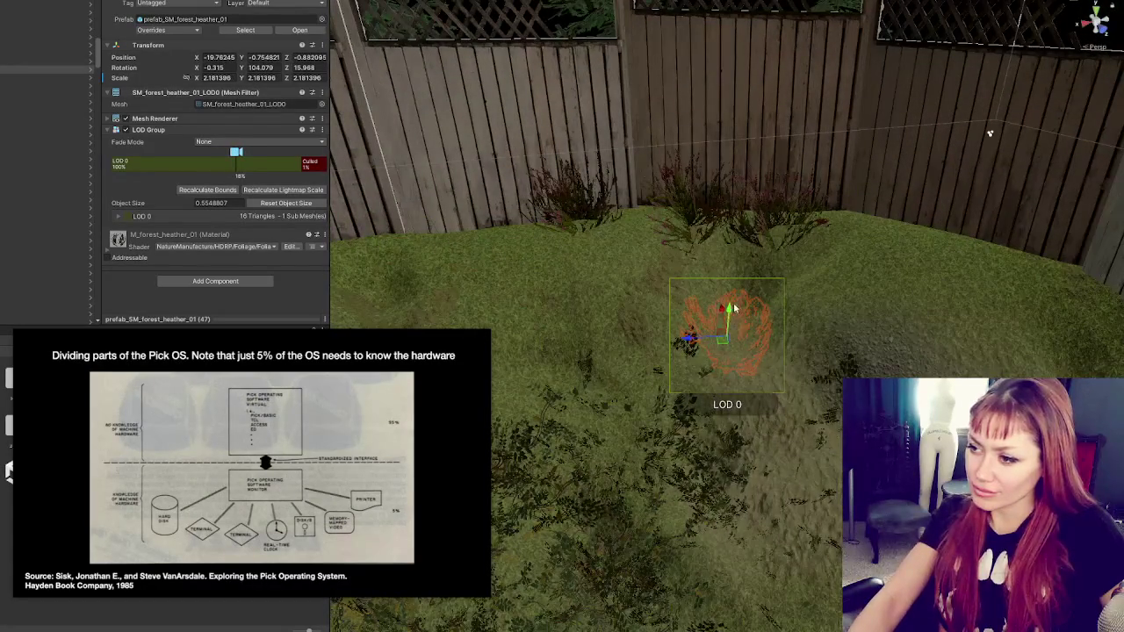
{"action": "mouse_move", "coordinate": [736, 309]}
{"action": "left_mouse_down"}
{"action": "mouse_move", "coordinate": [746, 225]}
{"action": "mouse_move", "coordinate": [757, 267]}
{"action": "mouse_move", "coordinate": [727, 230]}
{"action": "mouse_move", "coordinate": [732, 201]}
{"action": "mouse_move", "coordinate": [729, 211]}
{"action": "left_mouse_up"}
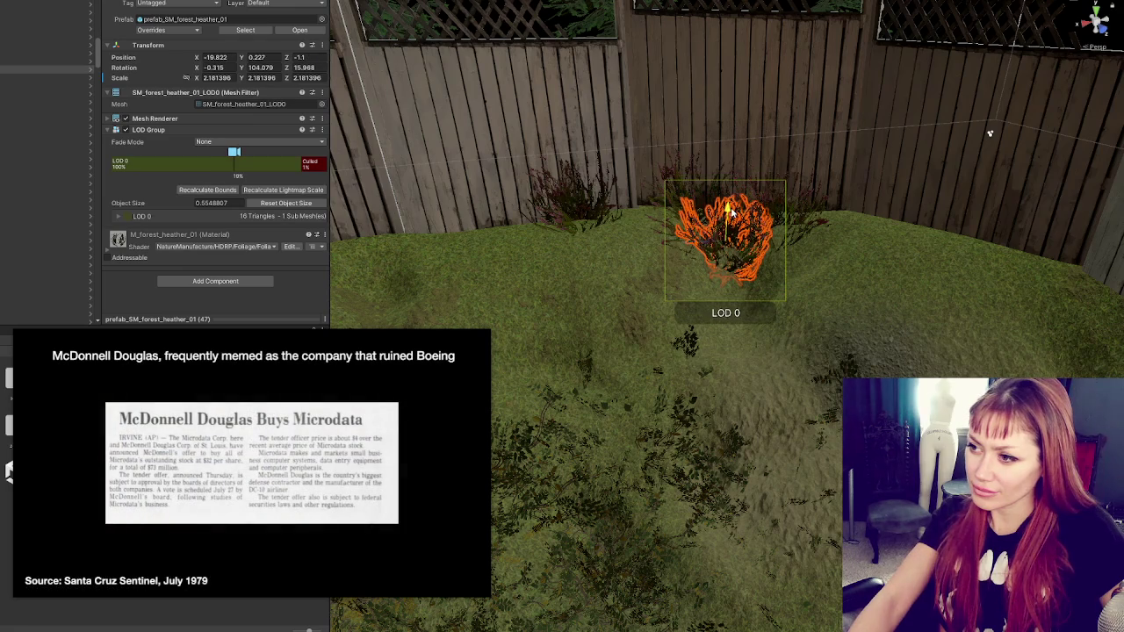
- Frame heather (45) and drag it up the slope toward the fence
{"action": "key", "text": "f"}
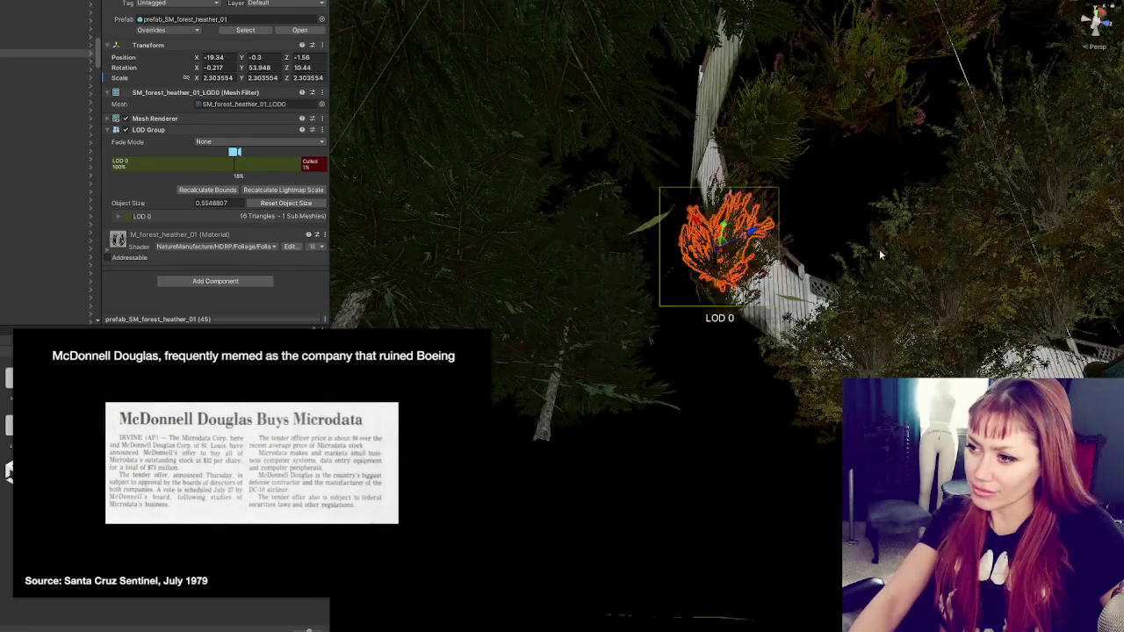
{"action": "scroll", "coordinate": [879, 255], "scroll_direction": "down", "scroll_amount": 3}
{"action": "mouse_move", "coordinate": [673, 253]}
{"action": "left_mouse_down"}
{"action": "mouse_move", "coordinate": [665, 215]}
{"action": "mouse_move", "coordinate": [657, 230]}
{"action": "mouse_move", "coordinate": [576, 212]}
{"action": "mouse_move", "coordinate": [615, 182]}
{"action": "mouse_move", "coordinate": [788, 229]}
{"action": "mouse_move", "coordinate": [742, 221]}
{"action": "left_mouse_up"}
{"action": "scroll", "coordinate": [650, 241], "scroll_direction": "up", "scroll_amount": 3}
- Rotate the heather to 104° on Y and settle it into the grass at X -19.814, Z -1.067
{"action": "key", "text": "e"}
{"action": "mouse_move", "coordinate": [667, 201]}
{"action": "left_mouse_down"}
{"action": "mouse_move", "coordinate": [736, 221]}
{"action": "mouse_move", "coordinate": [875, 144]}
{"action": "mouse_move", "coordinate": [840, 163]}
{"action": "left_mouse_up"}
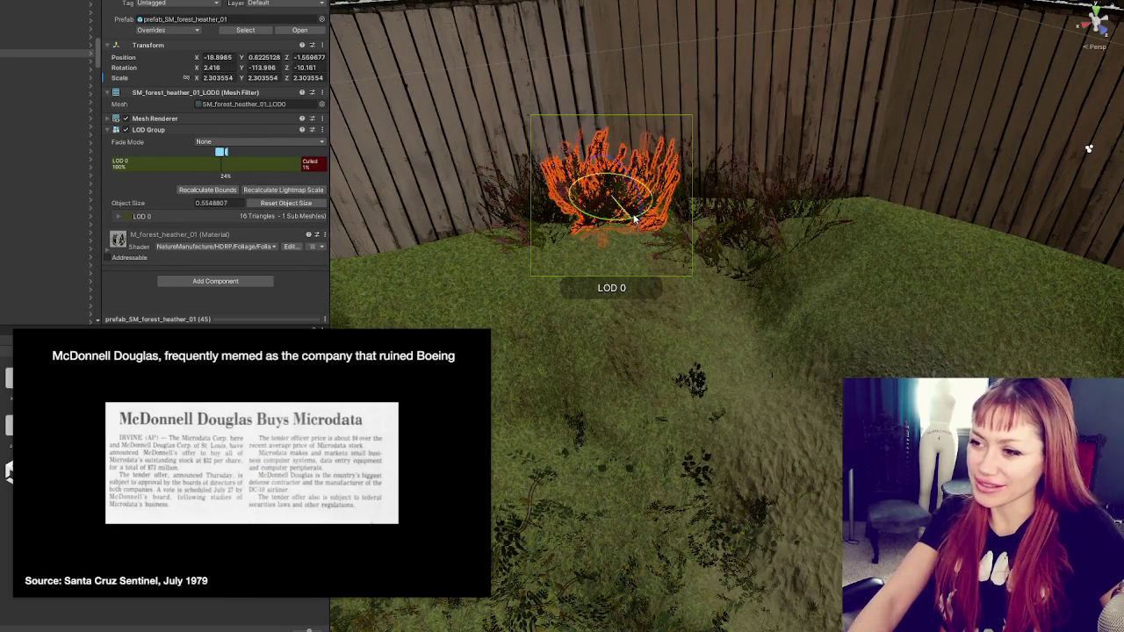
{"action": "left_click_drag", "start_coordinate": [635, 192], "coordinate": [638, 204]}
{"action": "mouse_move", "coordinate": [614, 154]}
{"action": "left_mouse_down"}
{"action": "mouse_move", "coordinate": [620, 176]}
{"action": "mouse_move", "coordinate": [626, 158]}
{"action": "left_mouse_up"}
{"action": "scroll", "coordinate": [766, 217], "scroll_direction": "down", "scroll_amount": 3}
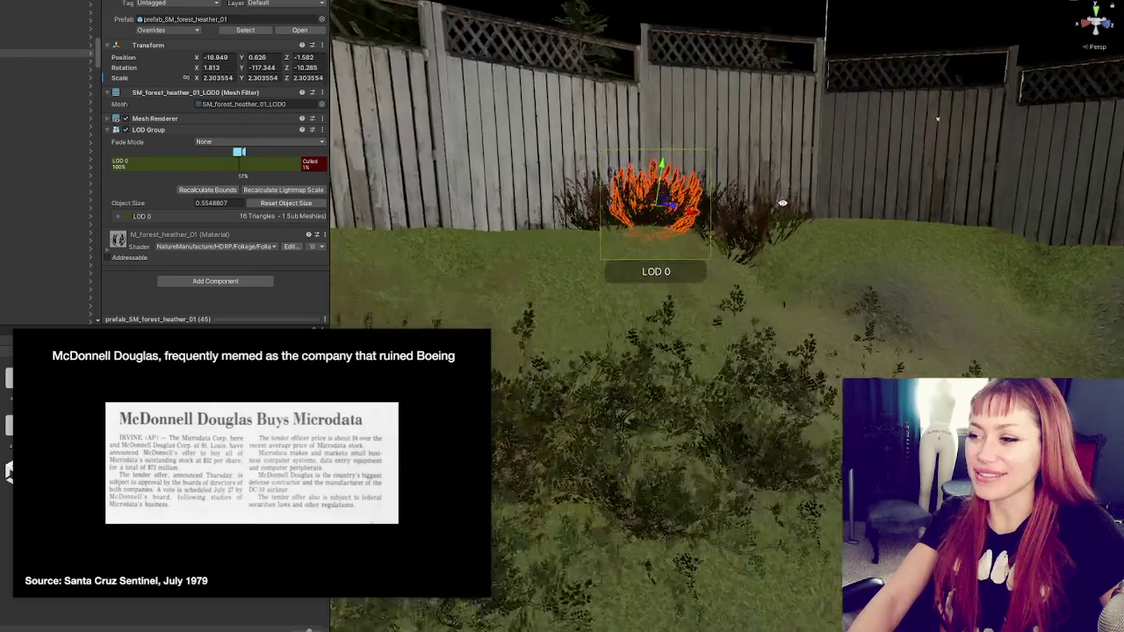
{"action": "left_click", "coordinate": [735, 252]}
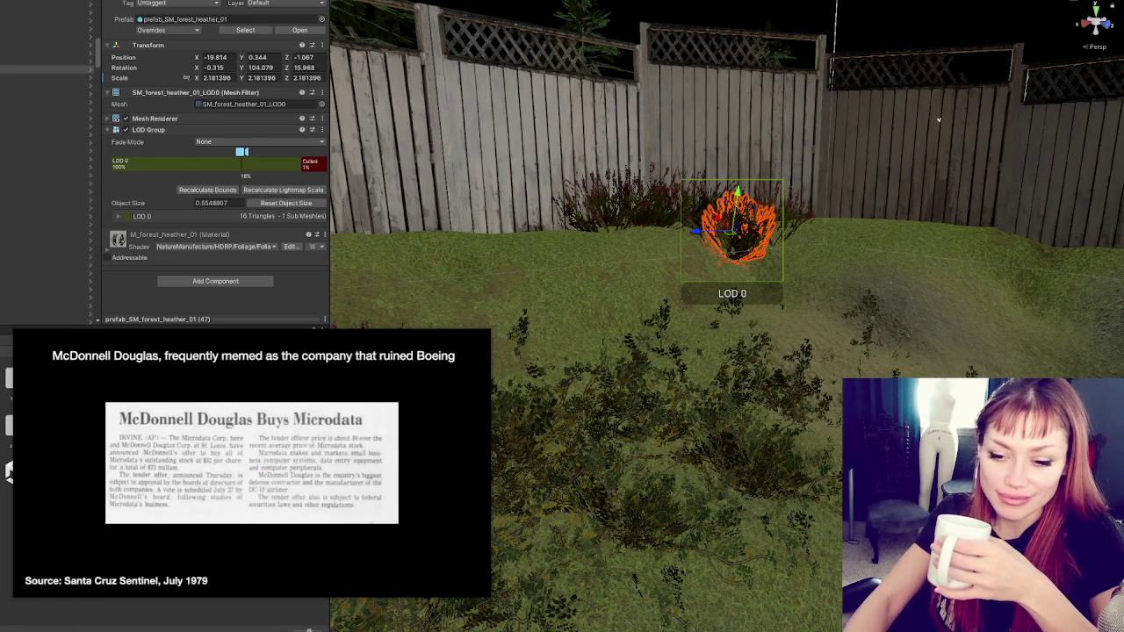
{"action": "left_click", "coordinate": [29, 627]}
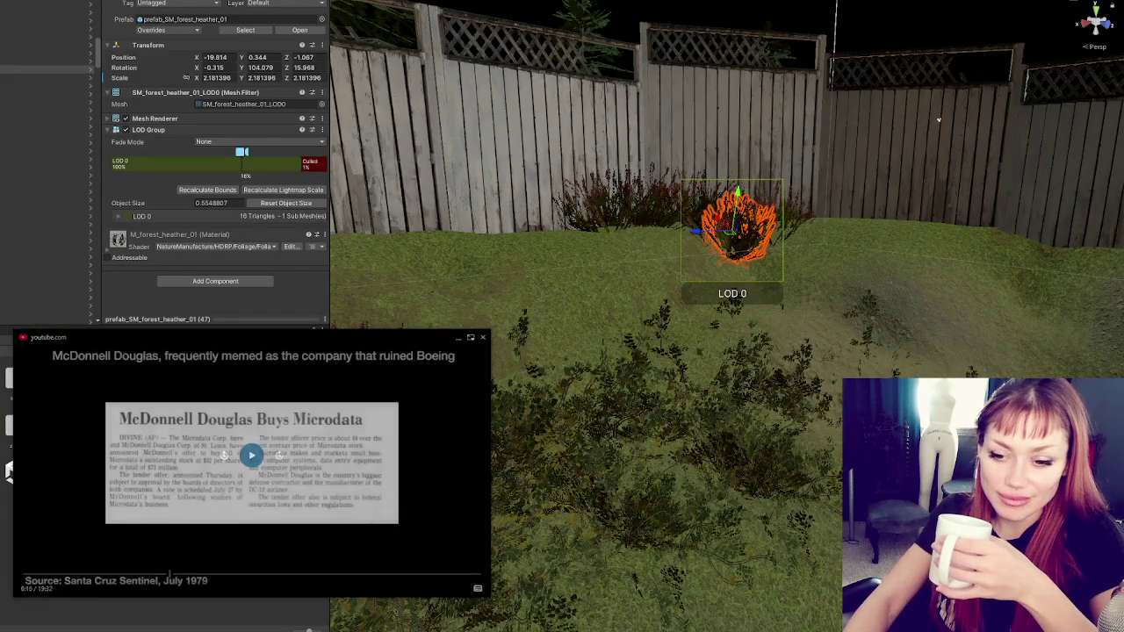
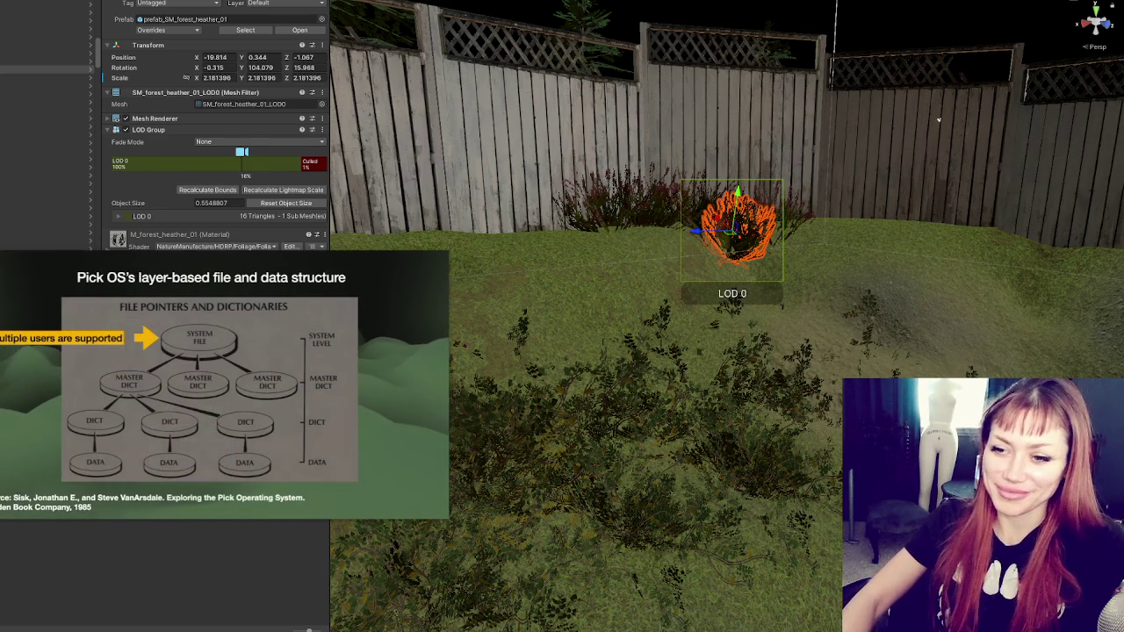
- Frame the heather bushes in turn and shift one slightly to the right
{"action": "mouse_move", "coordinate": [213, 296]}
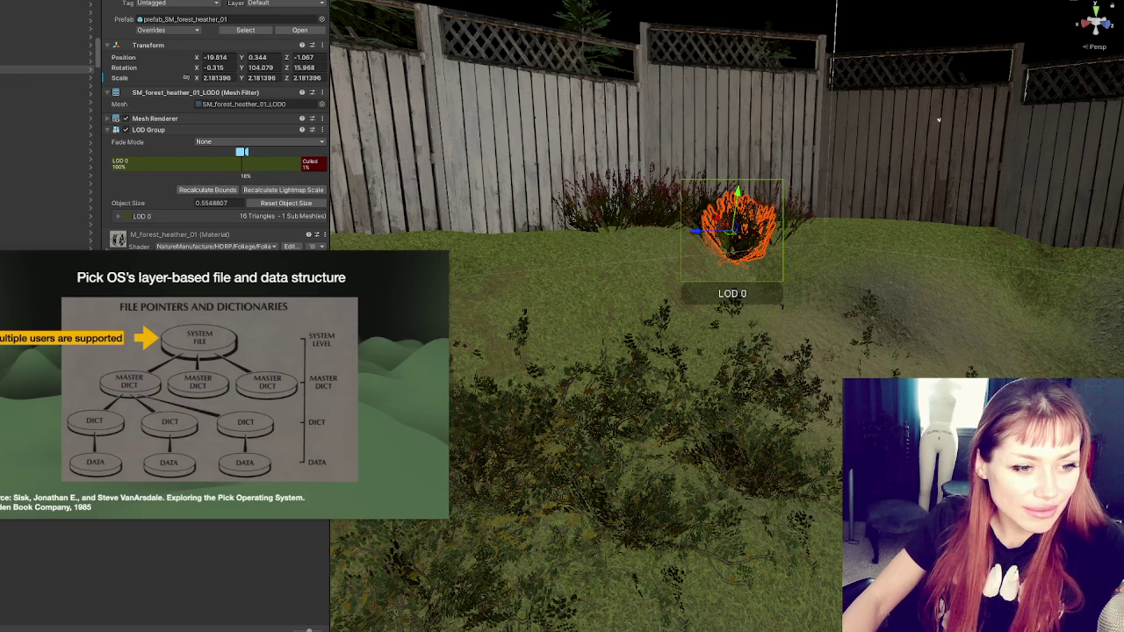
{"action": "mouse_move", "coordinate": [211, 377]}
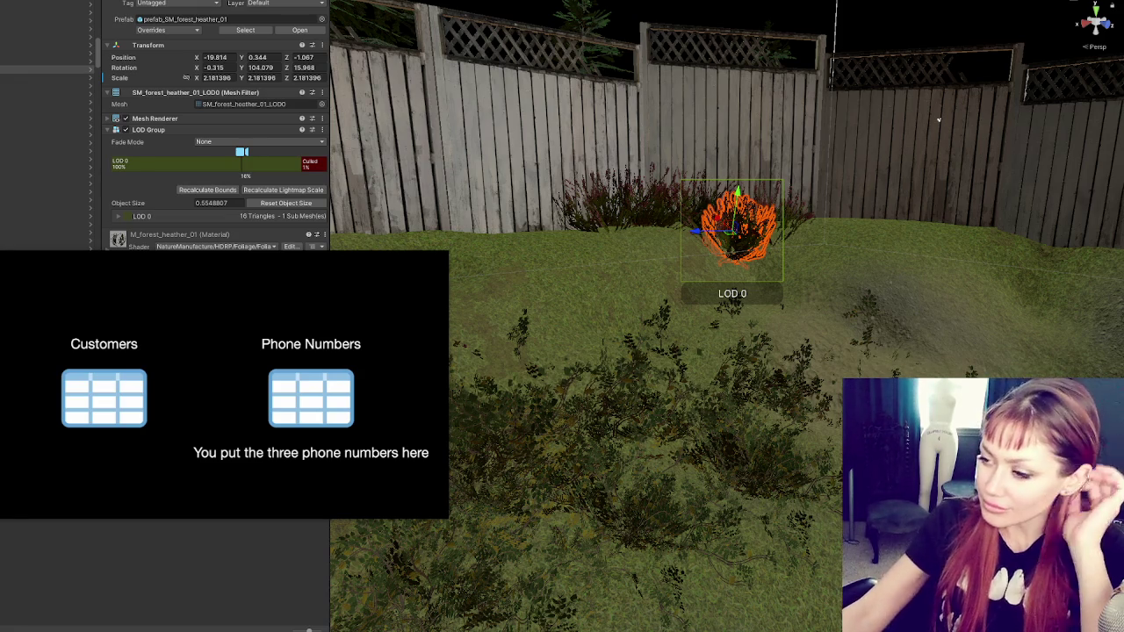
{"action": "key", "text": "f"}
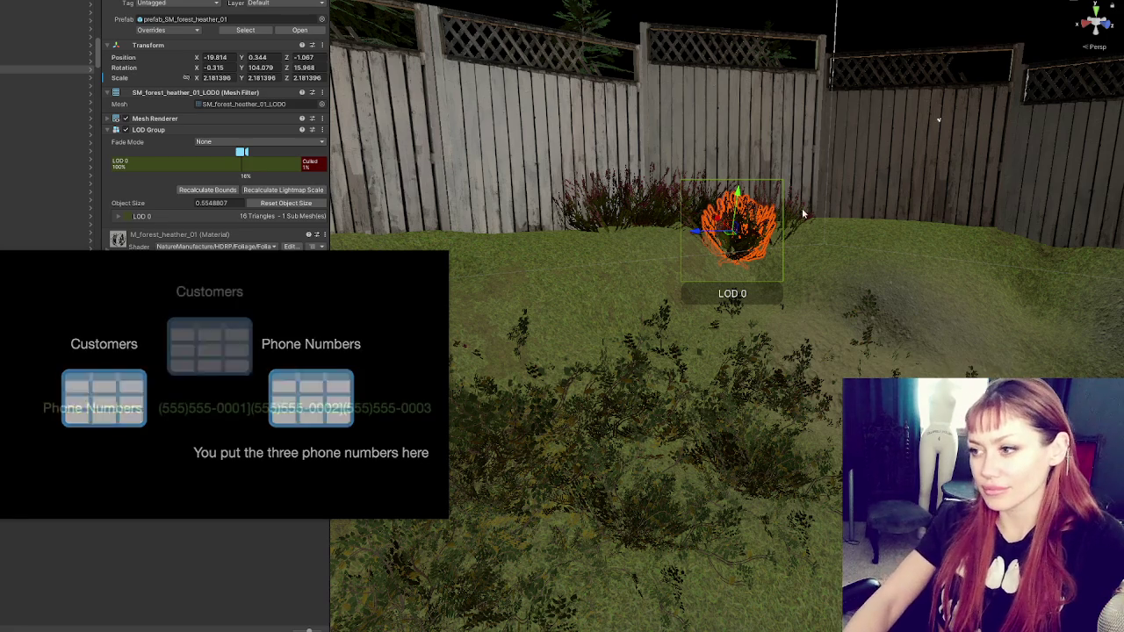
{"action": "key", "text": "Down"}
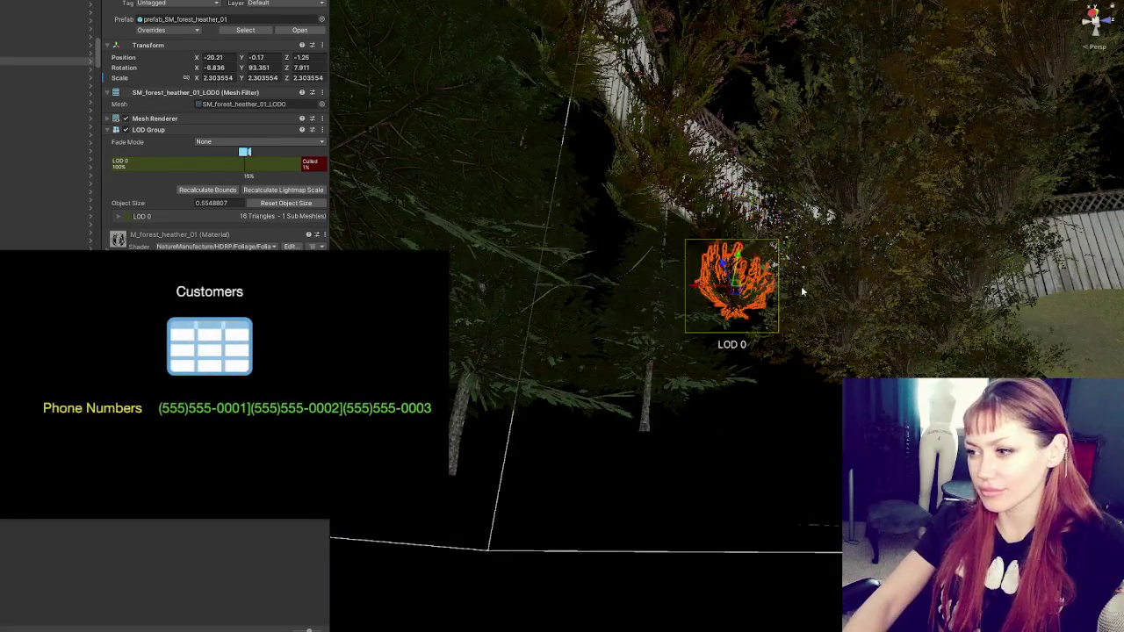
{"action": "key", "text": "f"}
{"action": "left_click", "coordinate": [796, 210]}
{"action": "left_click", "coordinate": [795, 210]}
{"action": "left_click", "coordinate": [770, 214]}
{"action": "mouse_move", "coordinate": [769, 213]}
{"action": "left_mouse_down"}
{"action": "mouse_move", "coordinate": [801, 201]}
{"action": "mouse_move", "coordinate": [803, 216]}
{"action": "mouse_move", "coordinate": [789, 205]}
{"action": "left_mouse_up"}
{"action": "key", "text": "e"}
{"action": "key", "text": "f"}
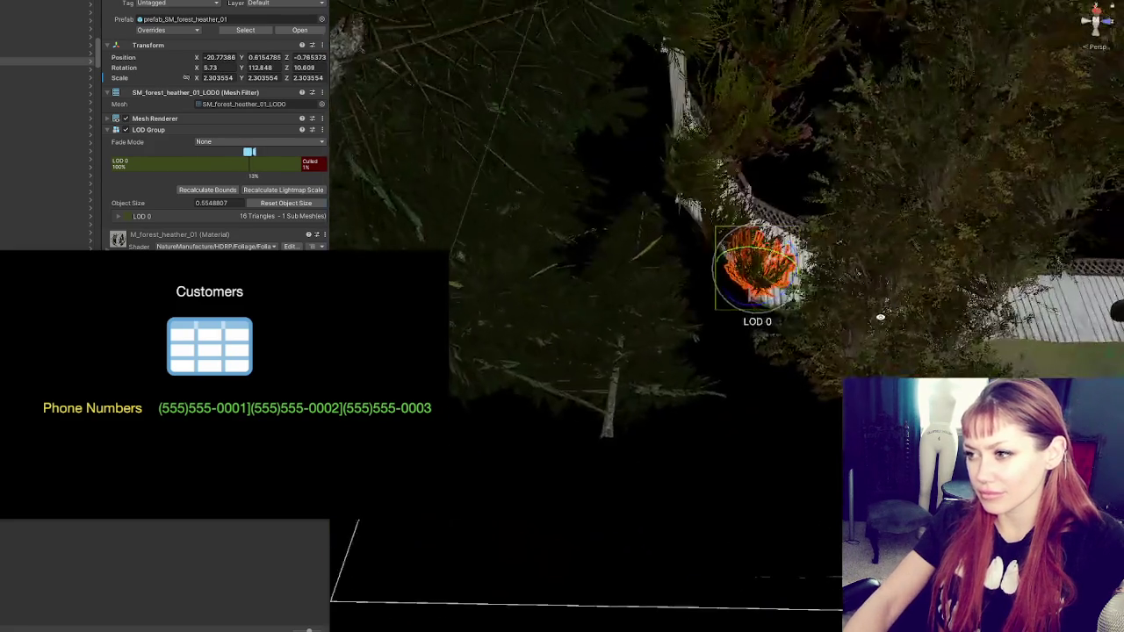
{"action": "scroll", "coordinate": [727, 317], "scroll_direction": "down", "scroll_amount": 5}
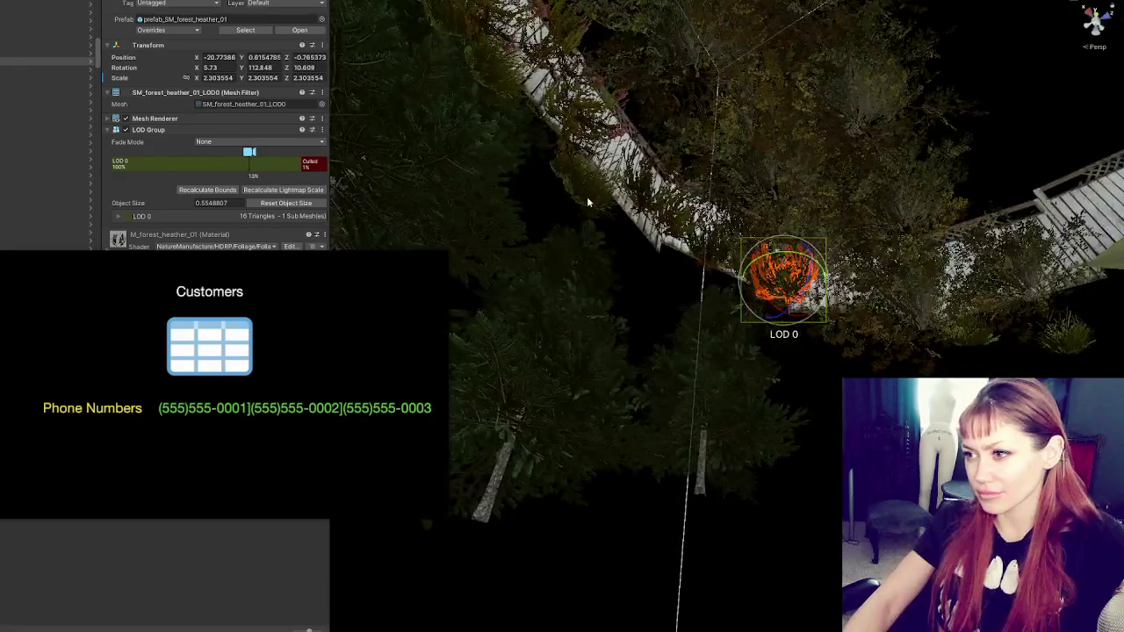
- Move the small grass bush up toward the fence
{"action": "left_click", "coordinate": [590, 203]}
{"action": "key", "text": "f"}
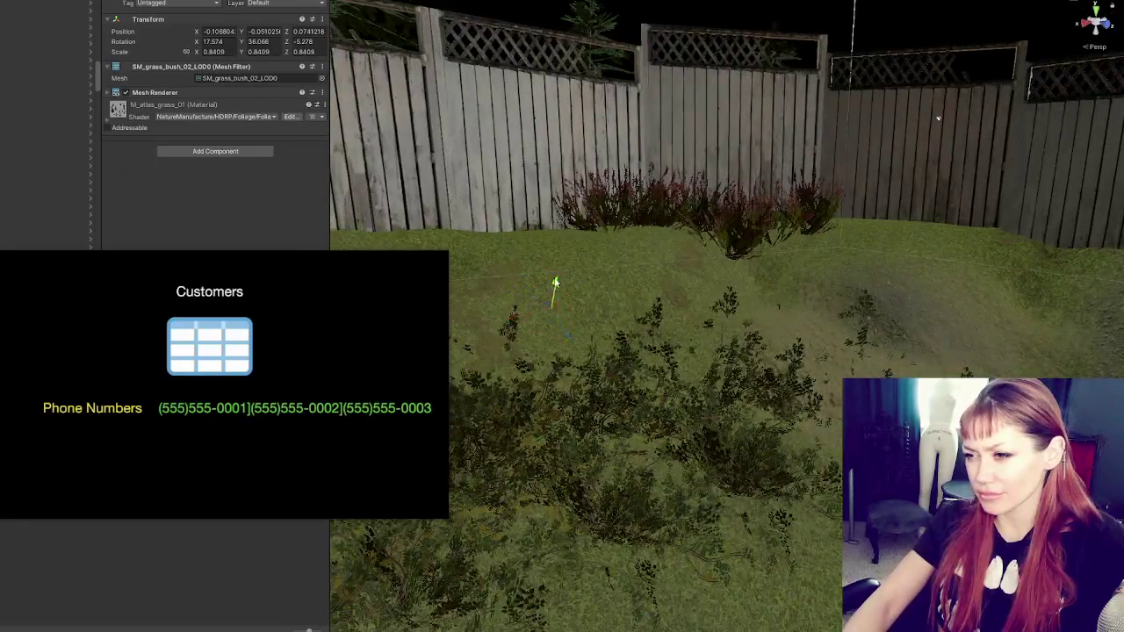
{"action": "left_click_drag", "start_coordinate": [557, 284], "coordinate": [578, 216]}
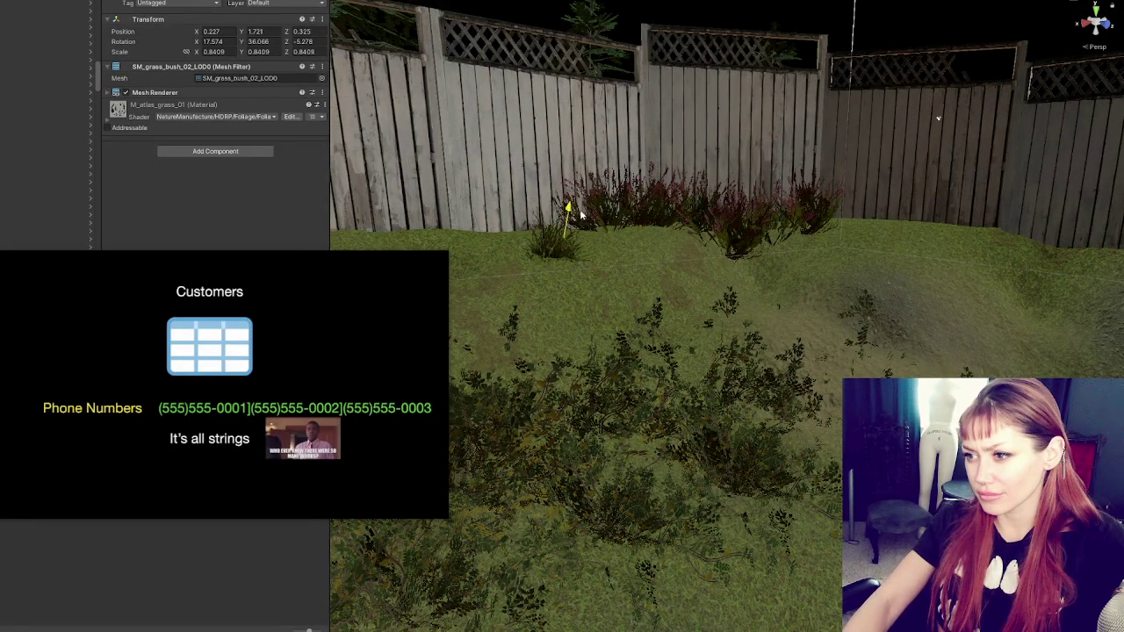
{"action": "left_click", "coordinate": [575, 211]}
{"action": "key", "text": "f"}
{"action": "left_click_drag", "start_coordinate": [757, 231], "coordinate": [759, 252]}
{"action": "key", "text": "ctrl+z"}
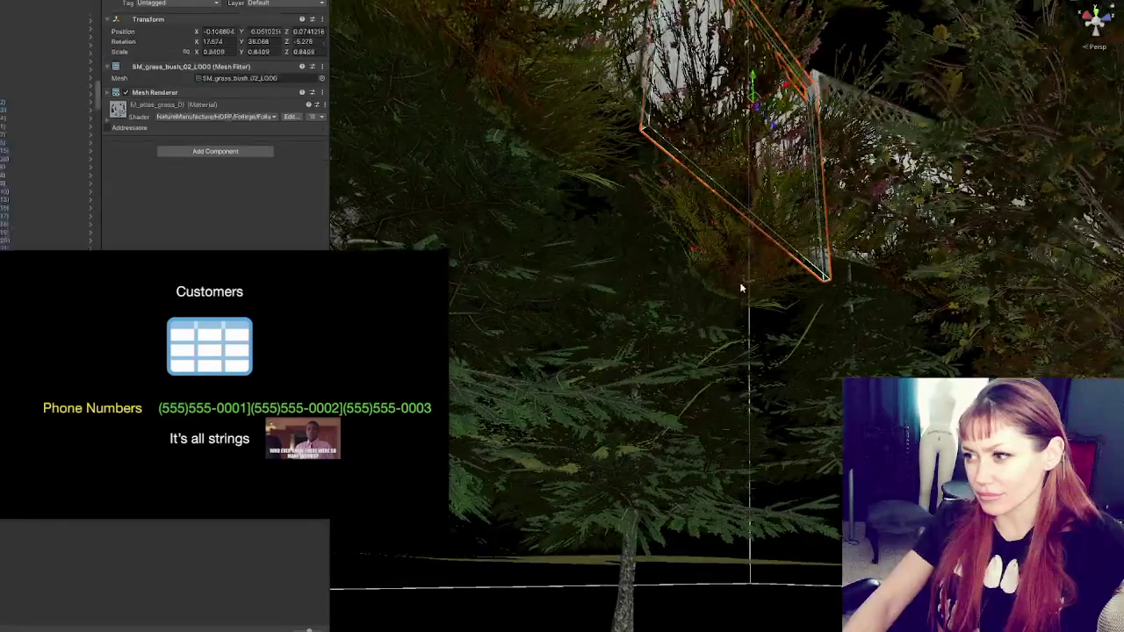
{"action": "key", "text": "f"}
- Settle the grass bush at the fence base and tilt it to follow the slope
{"action": "mouse_move", "coordinate": [620, 425]}
{"action": "left_mouse_down"}
{"action": "mouse_move", "coordinate": [622, 256]}
{"action": "mouse_move", "coordinate": [618, 272]}
{"action": "left_mouse_up"}
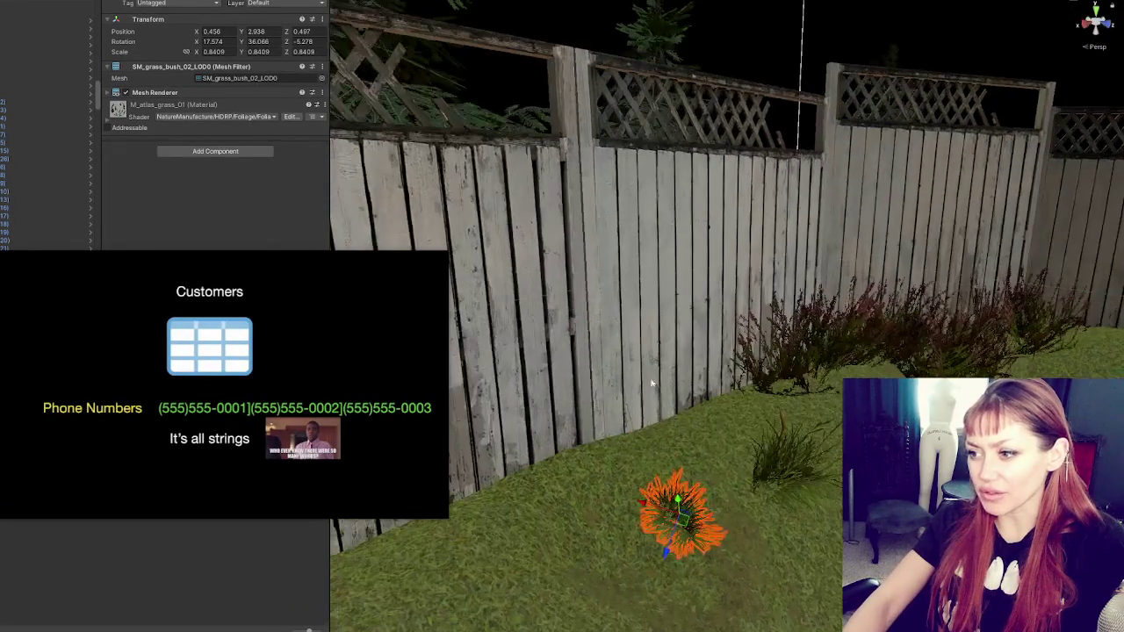
{"action": "mouse_move", "coordinate": [694, 492]}
{"action": "left_mouse_down"}
{"action": "mouse_move", "coordinate": [669, 500]}
{"action": "mouse_move", "coordinate": [566, 462]}
{"action": "mouse_move", "coordinate": [574, 447]}
{"action": "mouse_move", "coordinate": [577, 472]}
{"action": "mouse_move", "coordinate": [572, 457]}
{"action": "left_mouse_up"}
{"action": "scroll", "coordinate": [571, 457], "scroll_direction": "up", "scroll_amount": 3}
{"action": "key", "text": "e"}
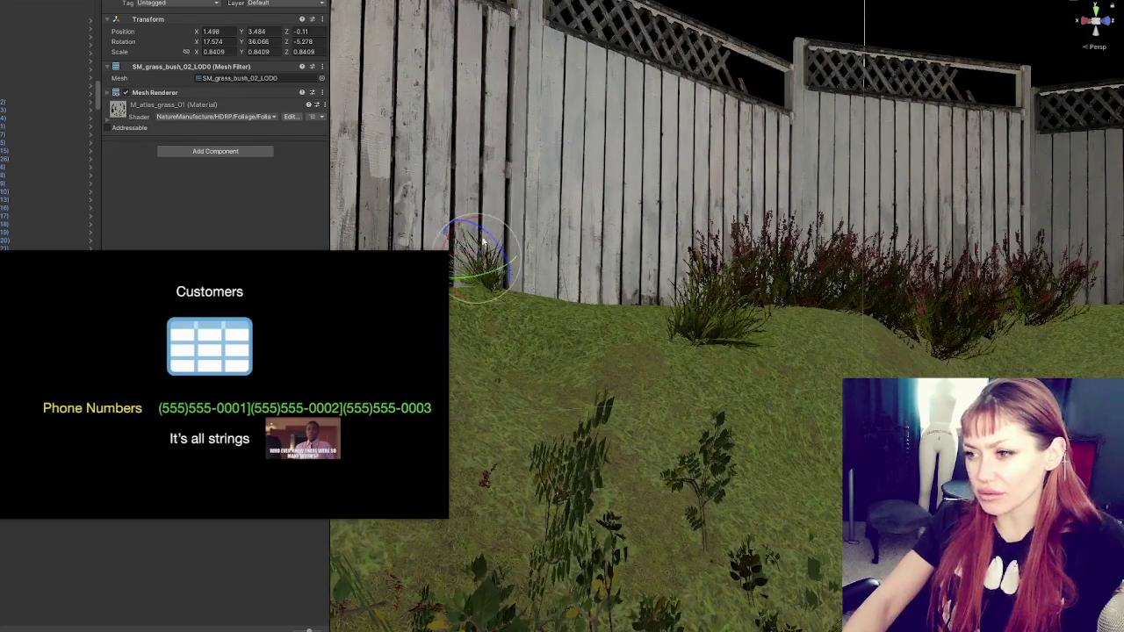
{"action": "left_click_drag", "start_coordinate": [483, 213], "coordinate": [478, 248]}
{"action": "key", "text": "w"}
- Raise another heather bush above the ground and begin rotating it
{"action": "scroll", "coordinate": [621, 308], "scroll_direction": "up", "scroll_amount": 3}
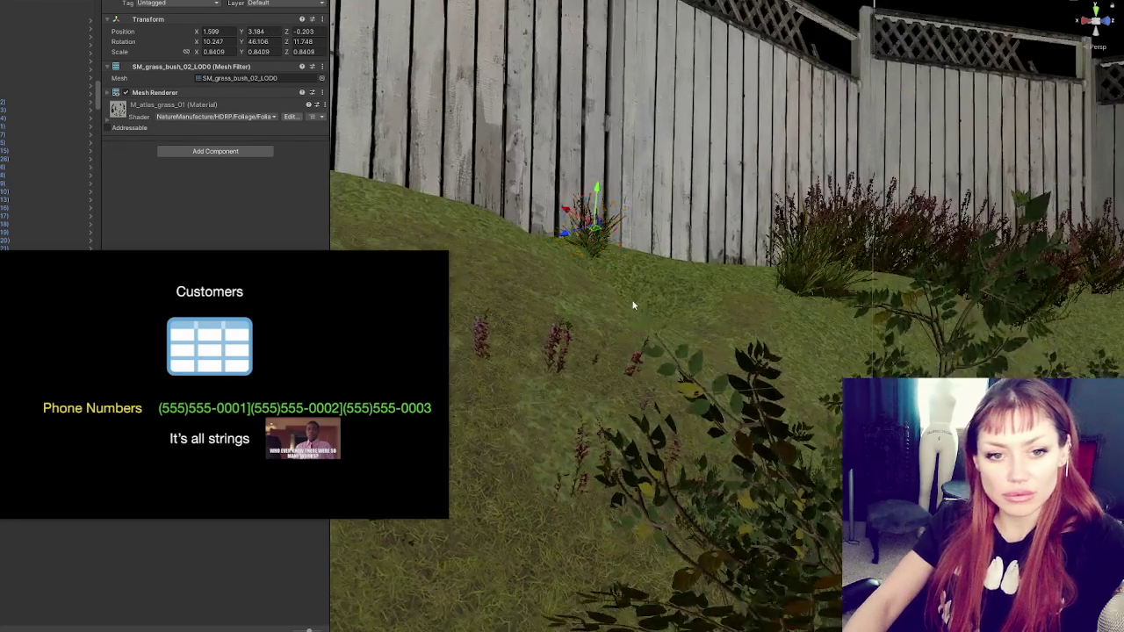
{"action": "scroll", "coordinate": [653, 346], "scroll_direction": "up", "scroll_amount": 5}
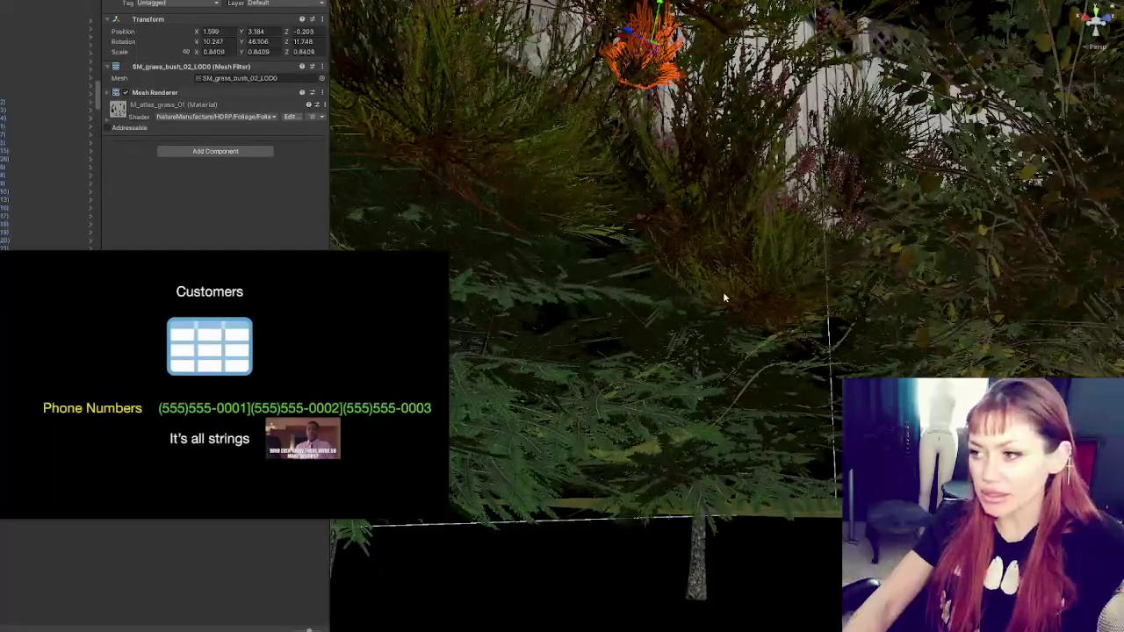
{"action": "left_click", "coordinate": [758, 282]}
{"action": "key", "text": "f"}
{"action": "mouse_move", "coordinate": [655, 393]}
{"action": "left_mouse_down"}
{"action": "mouse_move", "coordinate": [678, 245]}
{"action": "mouse_move", "coordinate": [661, 261]}
{"action": "mouse_move", "coordinate": [712, 215]}
{"action": "left_mouse_up"}
{"action": "key", "text": "e"}
{"action": "scroll", "coordinate": [711, 216], "scroll_direction": "up", "scroll_amount": 2}
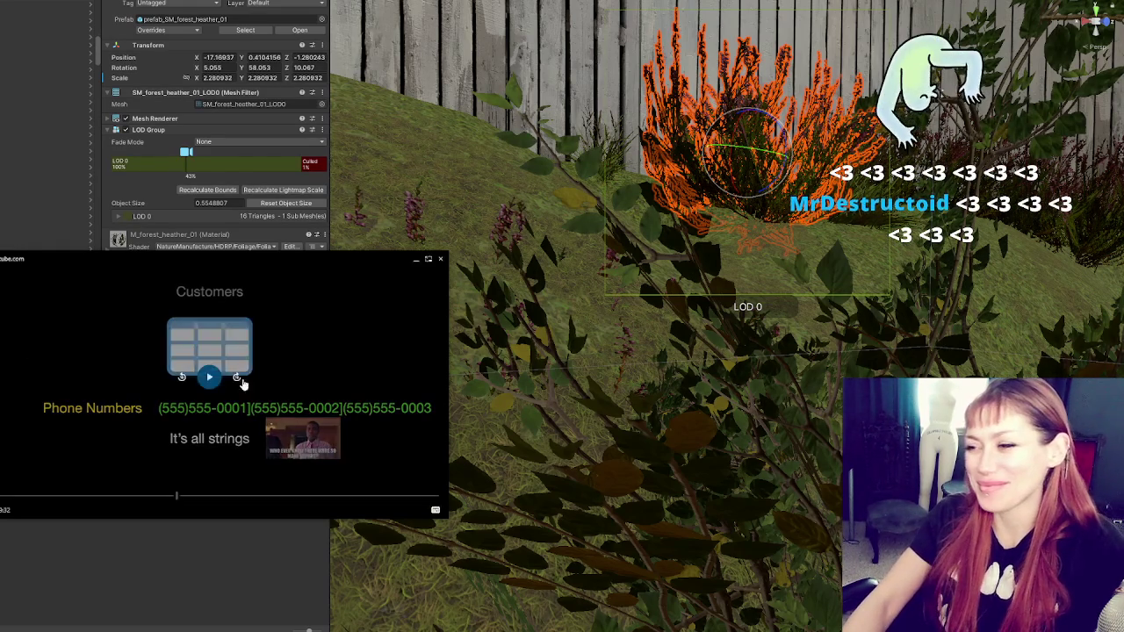
- Move another heather bush up near the fence
{"action": "scroll", "coordinate": [710, 226], "scroll_direction": "up", "scroll_amount": 5}
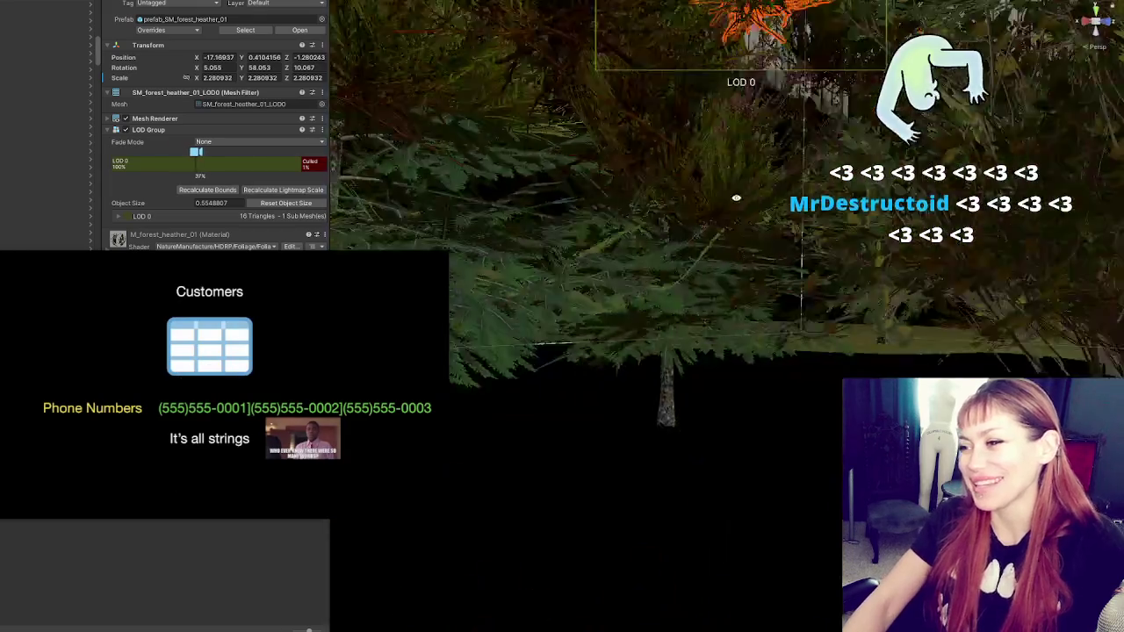
{"action": "scroll", "coordinate": [735, 198], "scroll_direction": "down", "scroll_amount": 10}
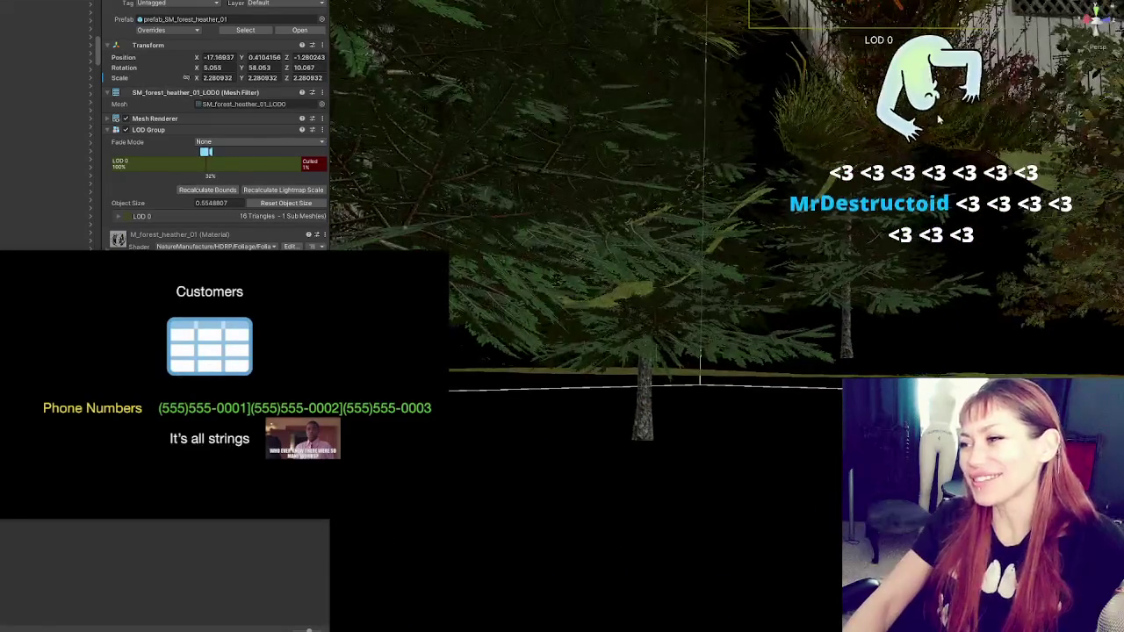
{"action": "scroll", "coordinate": [781, 158], "scroll_direction": "up", "scroll_amount": 5}
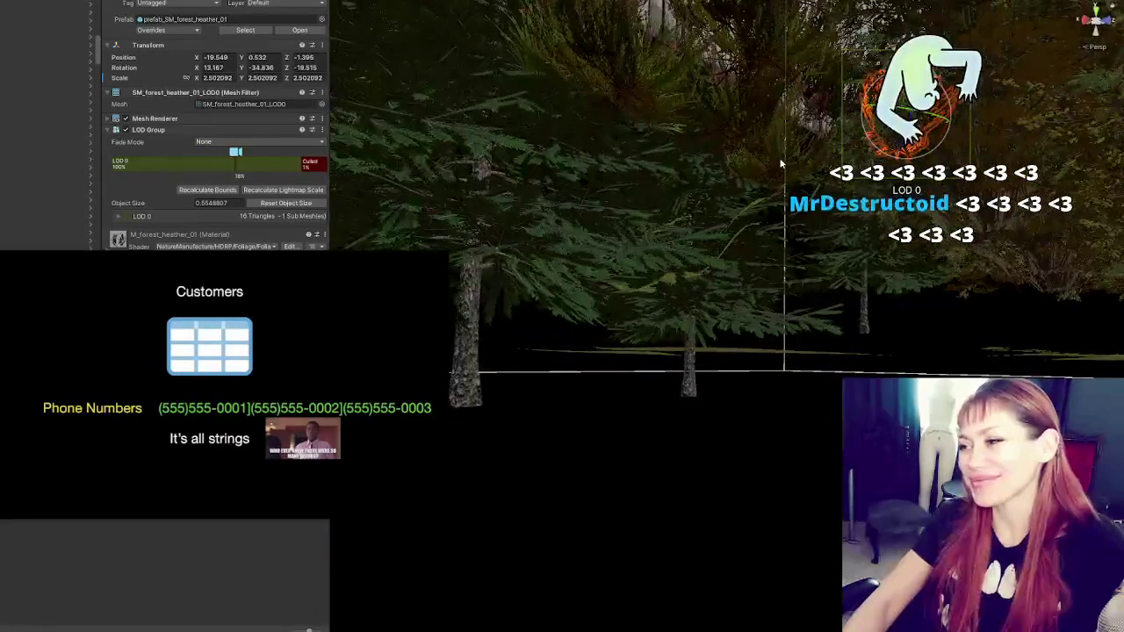
{"action": "scroll", "coordinate": [781, 158], "scroll_direction": "down", "scroll_amount": 5}
{"action": "left_click", "coordinate": [692, 270]}
{"action": "mouse_move", "coordinate": [692, 270]}
{"action": "left_mouse_down"}
{"action": "mouse_move", "coordinate": [727, 155]}
{"action": "mouse_move", "coordinate": [653, 92]}
{"action": "mouse_move", "coordinate": [497, 93]}
{"action": "mouse_move", "coordinate": [527, 83]}
{"action": "mouse_move", "coordinate": [579, 96]}
{"action": "mouse_move", "coordinate": [562, 132]}
{"action": "left_mouse_up"}
{"action": "mouse_move", "coordinate": [276, 314]}
{"action": "left_mouse_down"}
{"action": "mouse_move", "coordinate": [705, 325]}
{"action": "mouse_move", "coordinate": [728, 263]}
{"action": "mouse_move", "coordinate": [616, 103]}
{"action": "mouse_move", "coordinate": [682, 115]}
{"action": "mouse_move", "coordinate": [609, 196]}
{"action": "mouse_move", "coordinate": [632, 210]}
{"action": "mouse_move", "coordinate": [596, 222]}
{"action": "mouse_move", "coordinate": [597, 130]}
{"action": "mouse_move", "coordinate": [515, 170]}
{"action": "mouse_move", "coordinate": [533, 134]}
{"action": "left_mouse_up"}
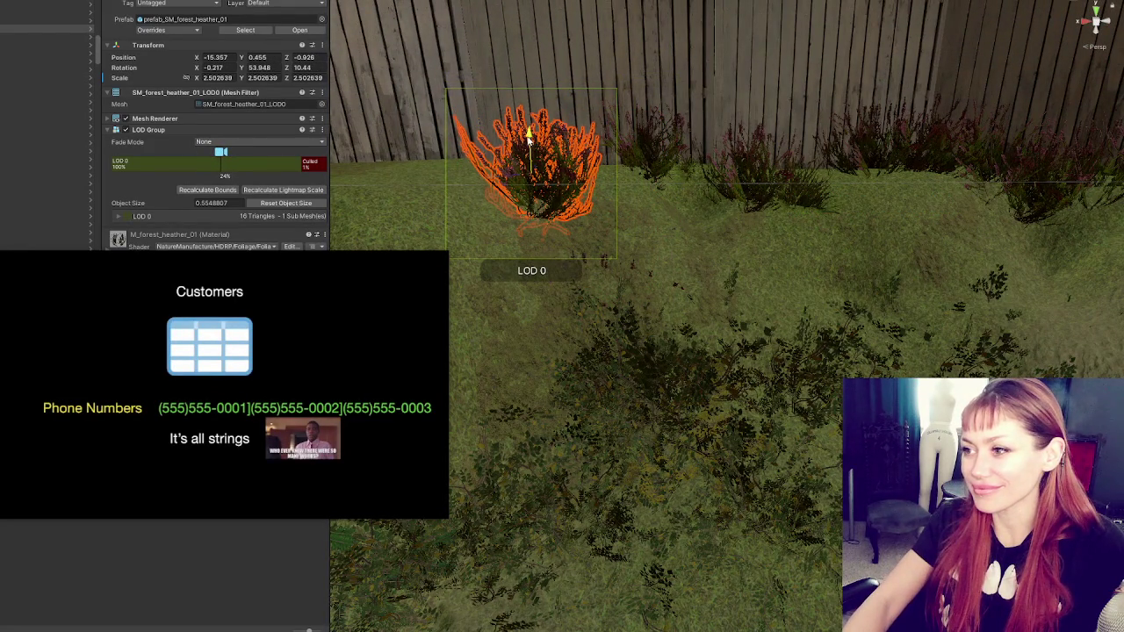
{"action": "left_click", "coordinate": [645, 136]}
{"action": "mouse_move", "coordinate": [645, 136]}
{"action": "left_mouse_down"}
{"action": "mouse_move", "coordinate": [721, 153]}
{"action": "mouse_move", "coordinate": [712, 131]}
{"action": "left_mouse_up"}
- Move the small grass bush up the slope to the fence and rotate it slightly
{"action": "left_click", "coordinate": [695, 113]}
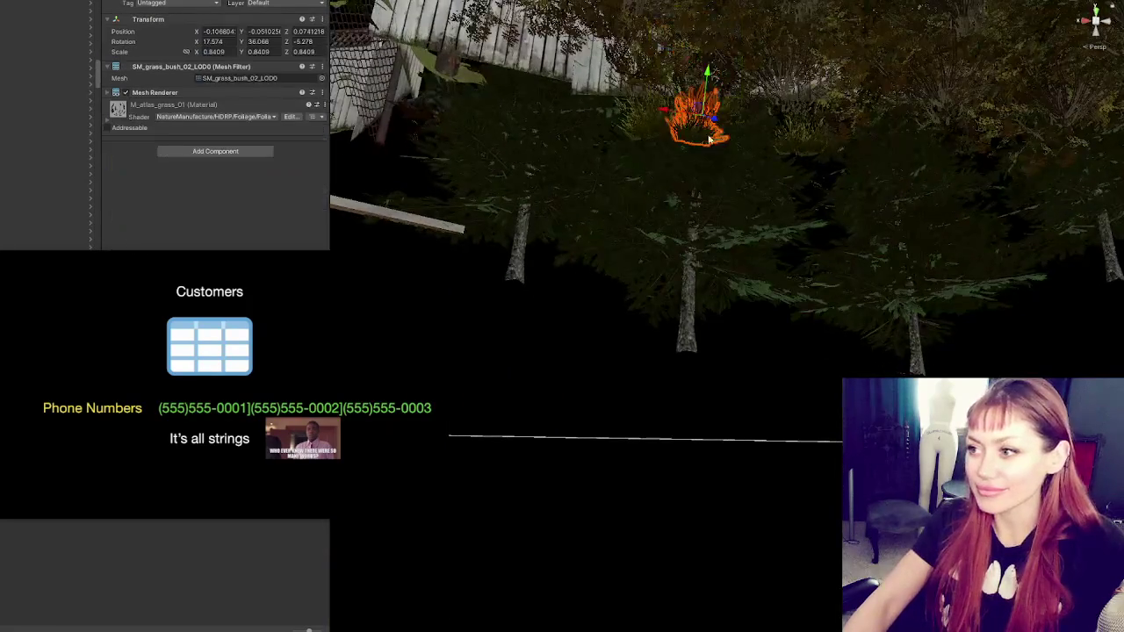
{"action": "key", "text": "f"}
{"action": "mouse_move", "coordinate": [700, 207]}
{"action": "left_mouse_down"}
{"action": "mouse_move", "coordinate": [703, 131]}
{"action": "mouse_move", "coordinate": [665, 132]}
{"action": "mouse_move", "coordinate": [670, 119]}
{"action": "mouse_move", "coordinate": [679, 164]}
{"action": "mouse_move", "coordinate": [634, 158]}
{"action": "left_mouse_up"}
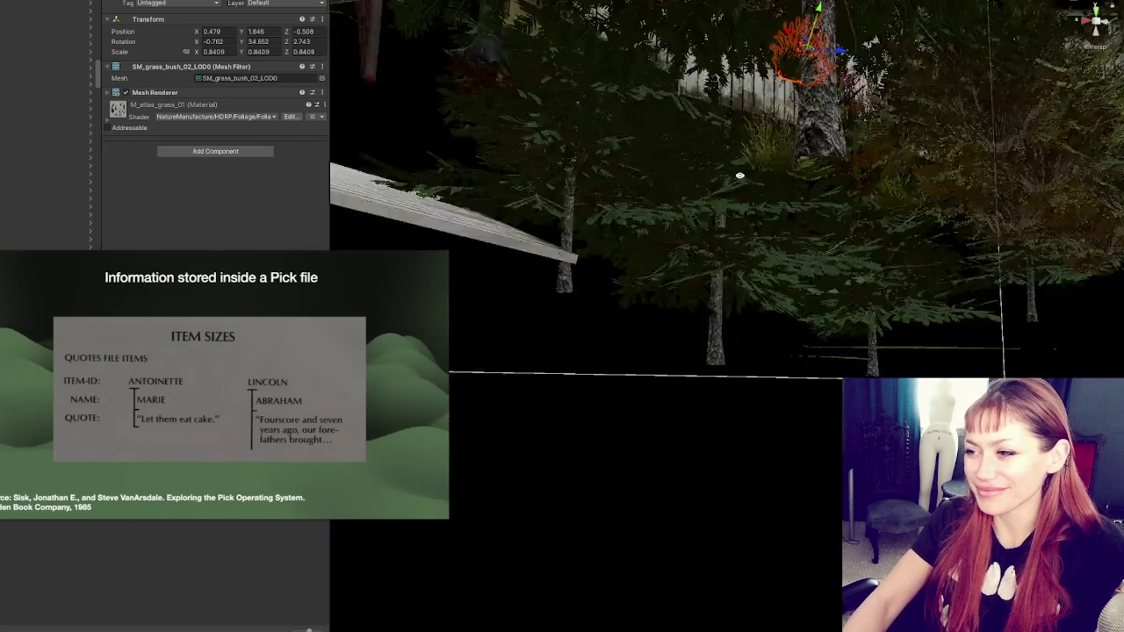
{"action": "left_click_drag", "start_coordinate": [739, 176], "coordinate": [785, 149]}
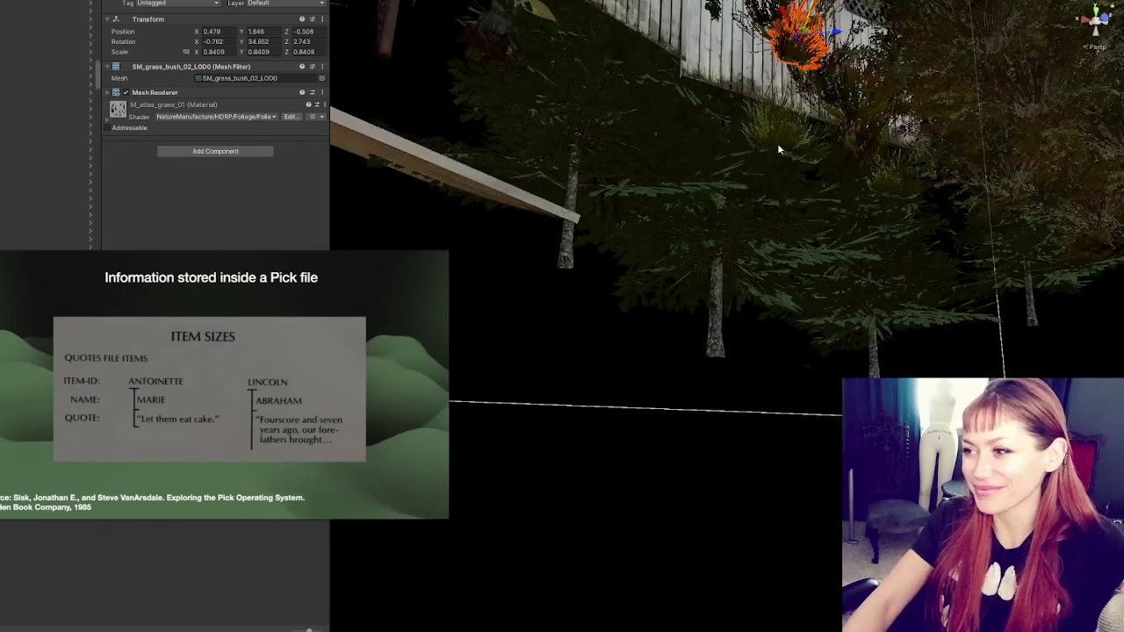
{"action": "key", "text": "f"}
{"action": "mouse_move", "coordinate": [675, 221]}
{"action": "left_mouse_down"}
{"action": "mouse_move", "coordinate": [654, 230]}
{"action": "mouse_move", "coordinate": [553, 139]}
{"action": "mouse_move", "coordinate": [555, 151]}
{"action": "mouse_move", "coordinate": [619, 135]}
{"action": "mouse_move", "coordinate": [595, 138]}
{"action": "mouse_move", "coordinate": [594, 109]}
{"action": "mouse_move", "coordinate": [517, 132]}
{"action": "mouse_move", "coordinate": [528, 85]}
{"action": "mouse_move", "coordinate": [681, 188]}
{"action": "left_mouse_up"}
{"action": "key", "text": "e"}
{"action": "key", "text": "w"}
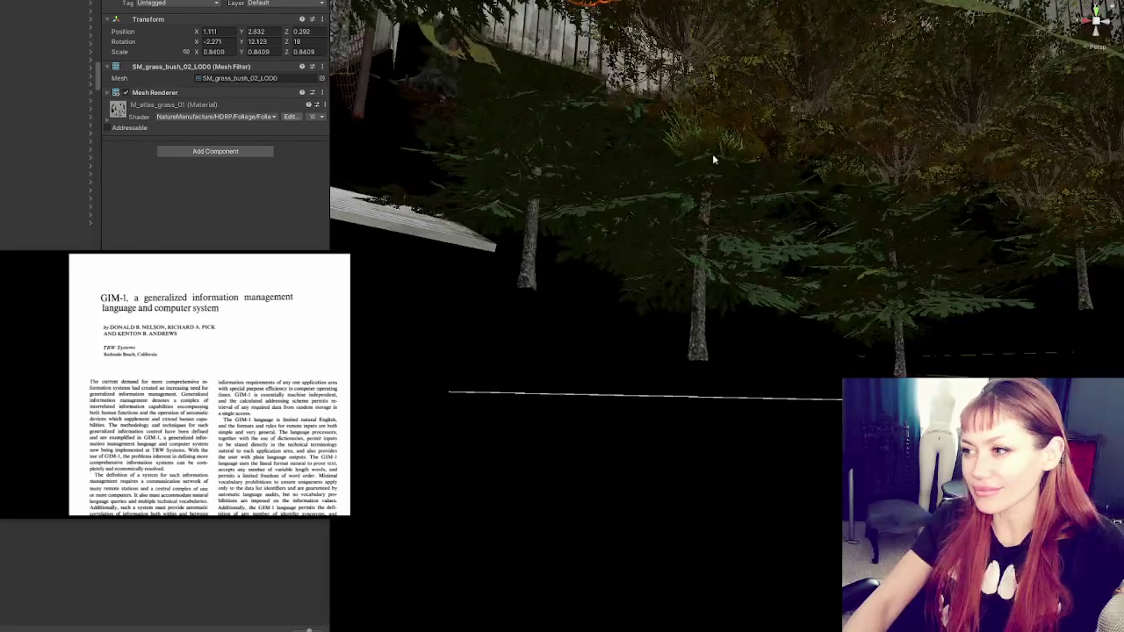
{"action": "left_click", "coordinate": [694, 132]}
{"action": "key", "text": "f"}
{"action": "left_click_drag", "start_coordinate": [578, 151], "coordinate": [548, 78]}
{"action": "left_click_drag", "start_coordinate": [584, 128], "coordinate": [464, 184]}
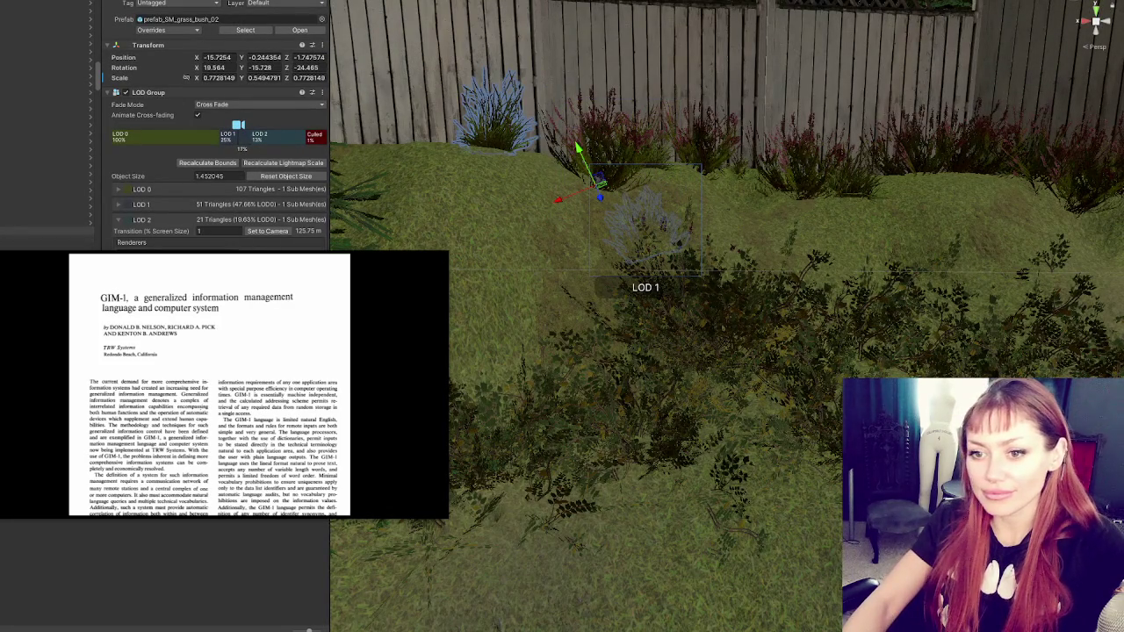
{"action": "key", "text": "Up"}
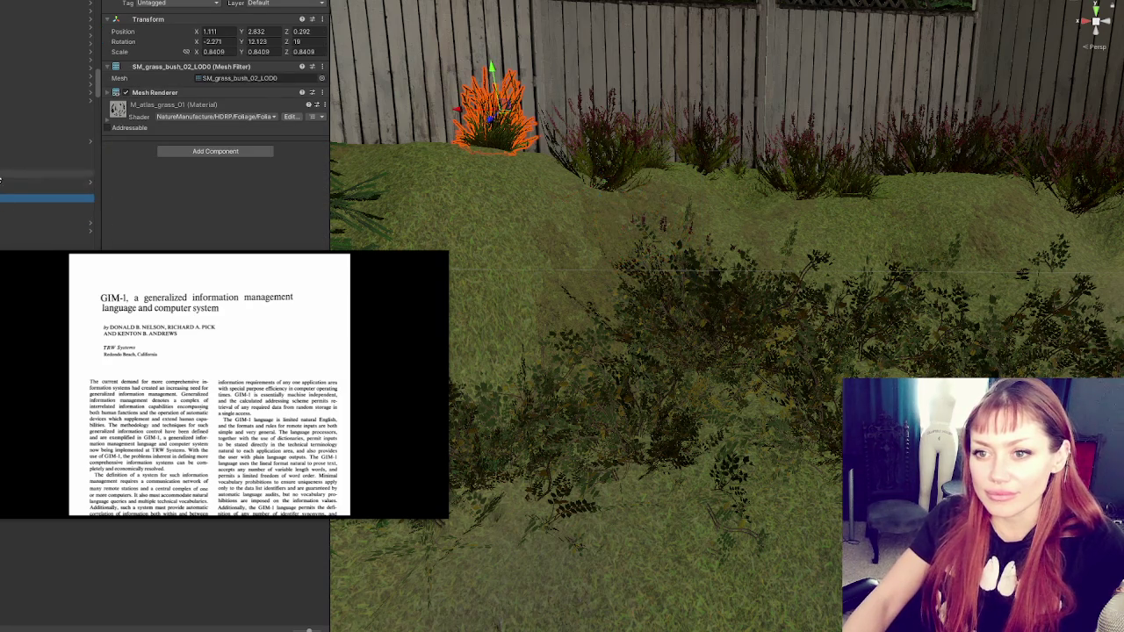
{"action": "left_click", "coordinate": [646, 137], "text": "shift"}
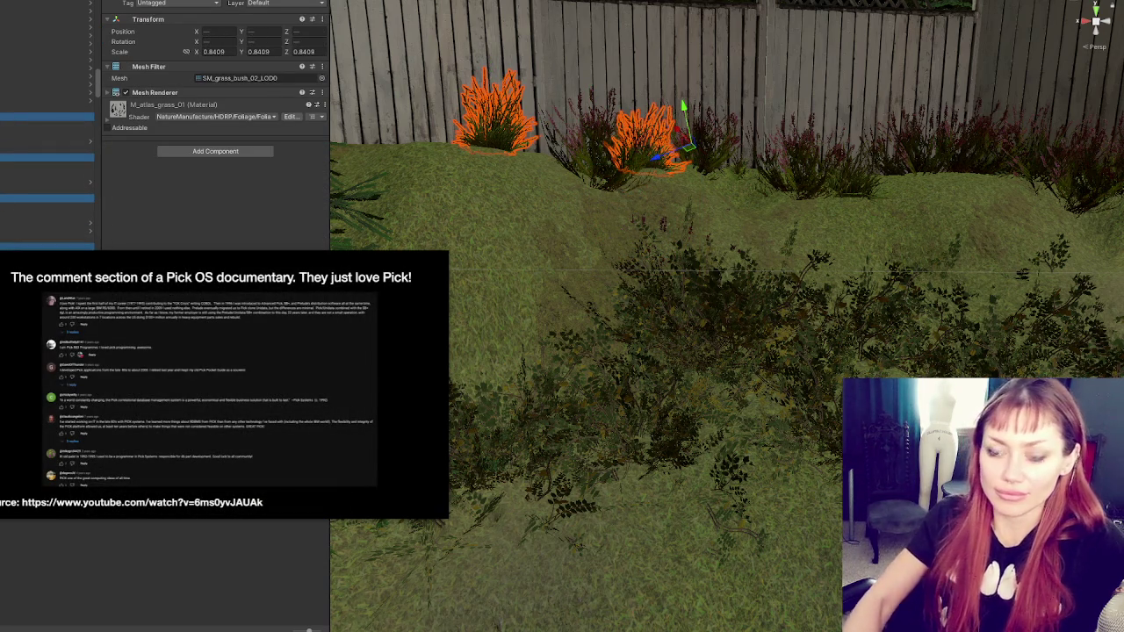
{"action": "key", "text": "Delete"}
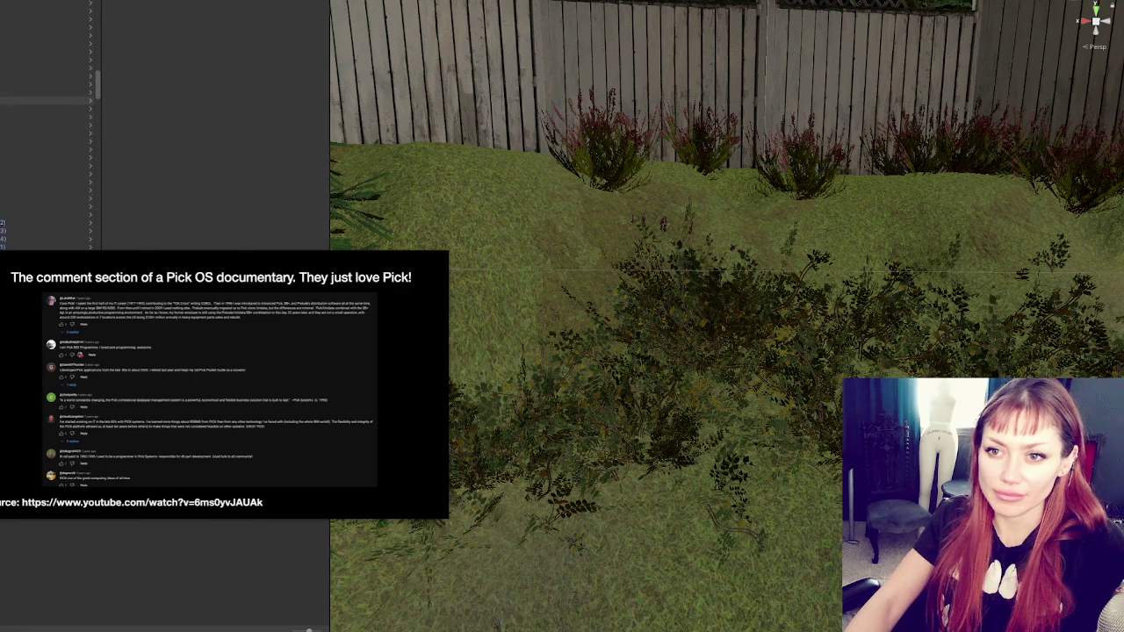
{"action": "left_click", "coordinate": [838, 250]}
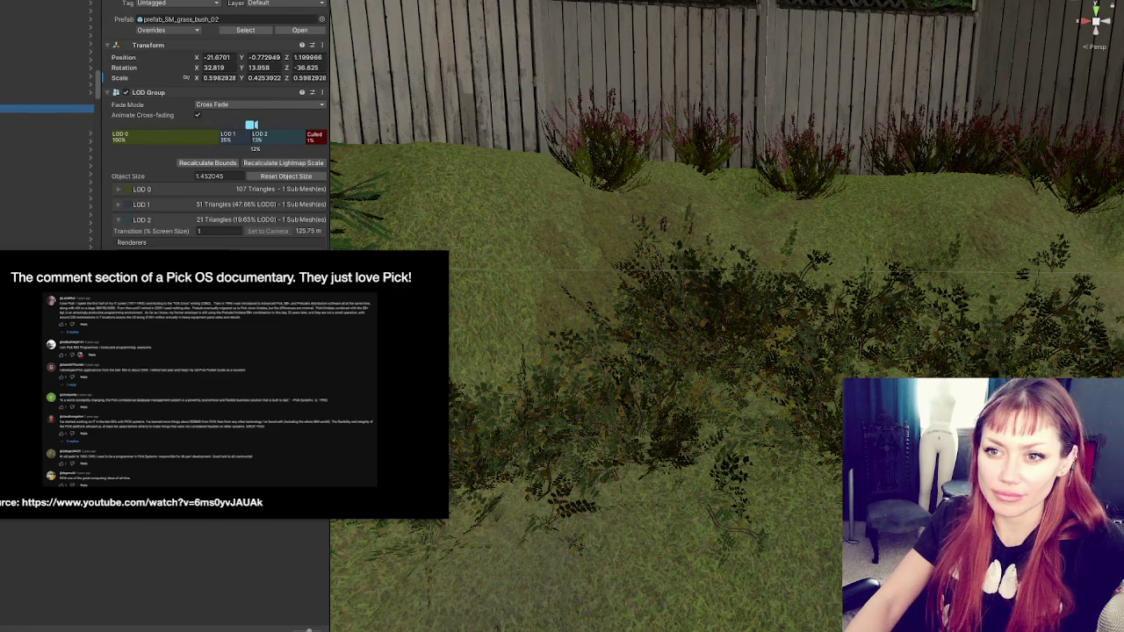
{"action": "left_click", "coordinate": [475, 205]}
{"action": "key", "text": "f"}
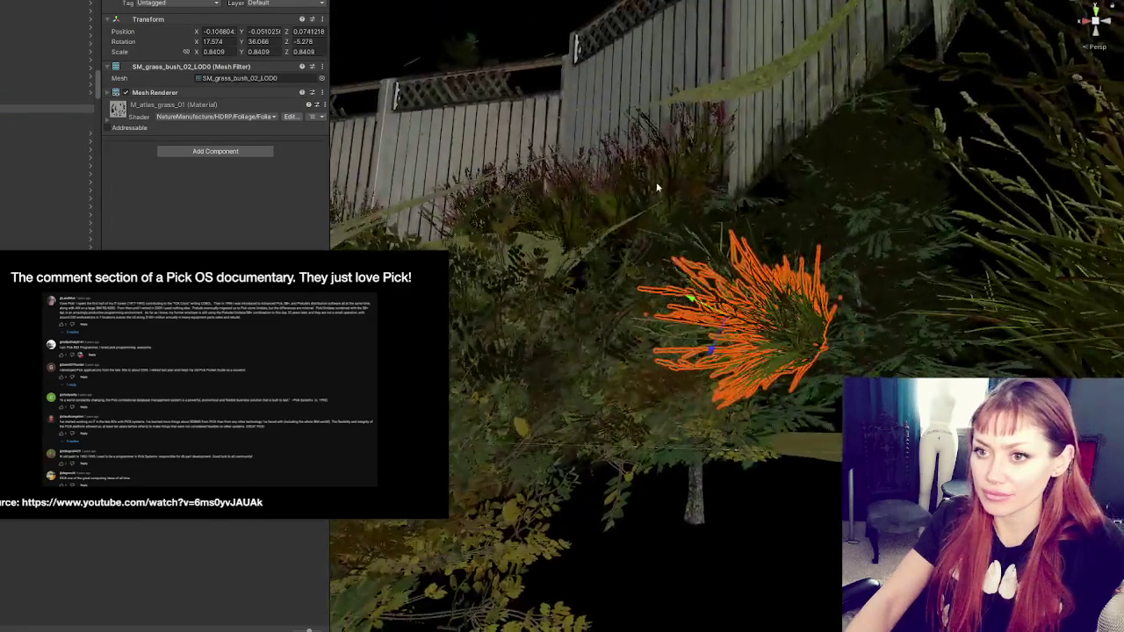
{"action": "left_click", "coordinate": [15, 118]}
{"action": "left_click", "coordinate": [14, 104]}
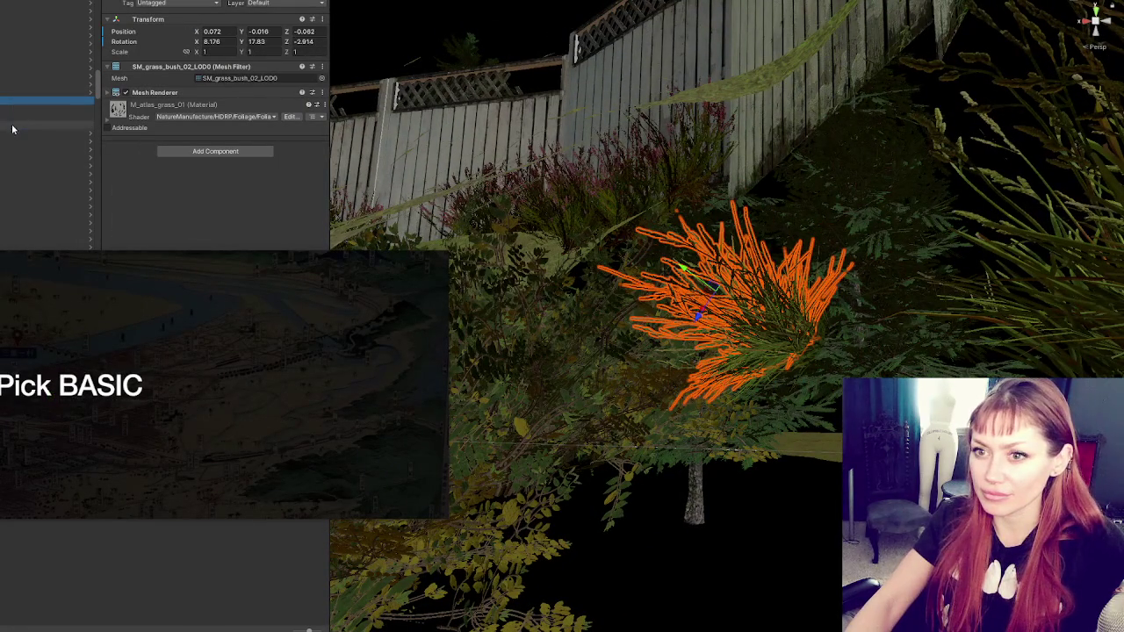
{"action": "left_click", "coordinate": [10, 119]}
{"action": "left_click", "coordinate": [20, 112]}
{"action": "key", "text": "Delete"}
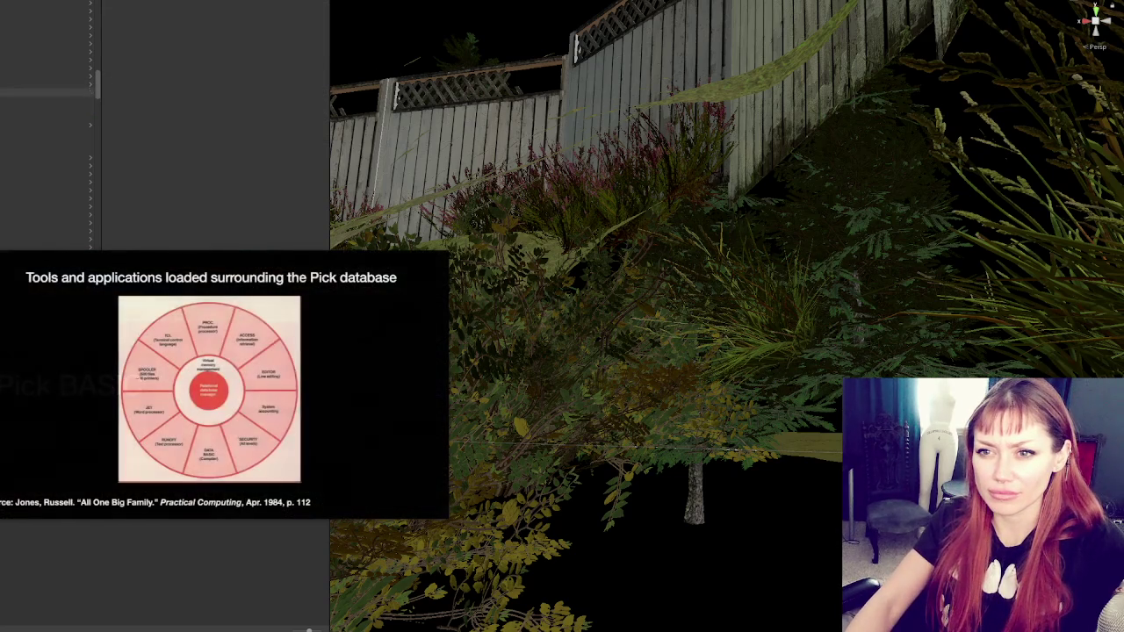
{"action": "left_click", "coordinate": [44, 92]}
{"action": "left_click", "coordinate": [44, 67]}
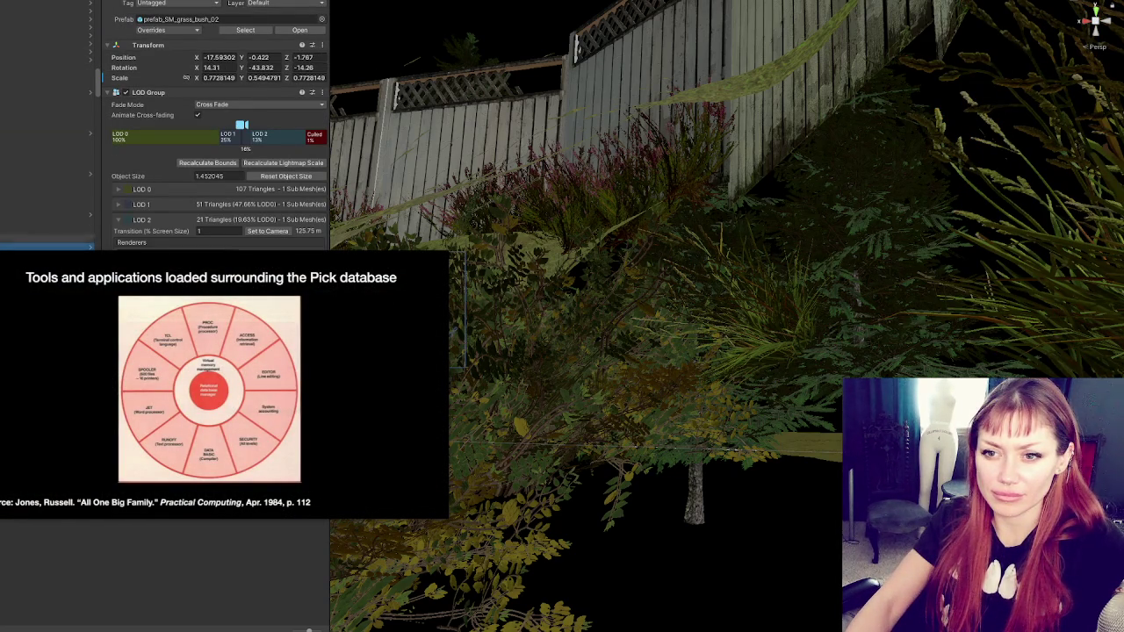
{"action": "left_click", "coordinate": [44, 190]}
{"action": "key", "text": "Escape"}
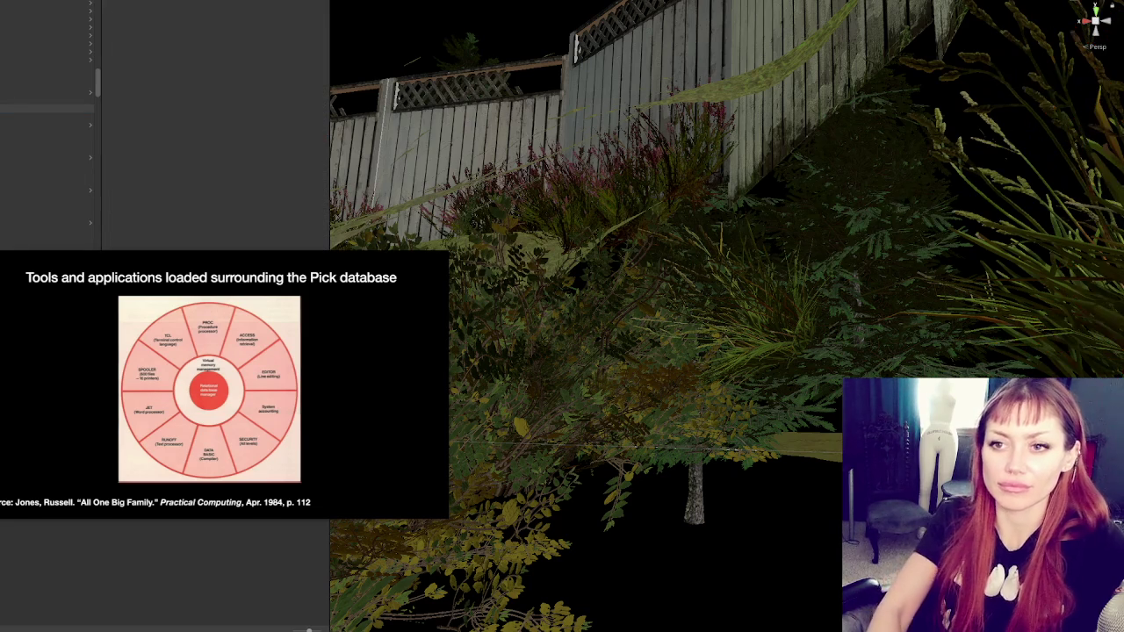
{"action": "left_click", "coordinate": [44, 60]}
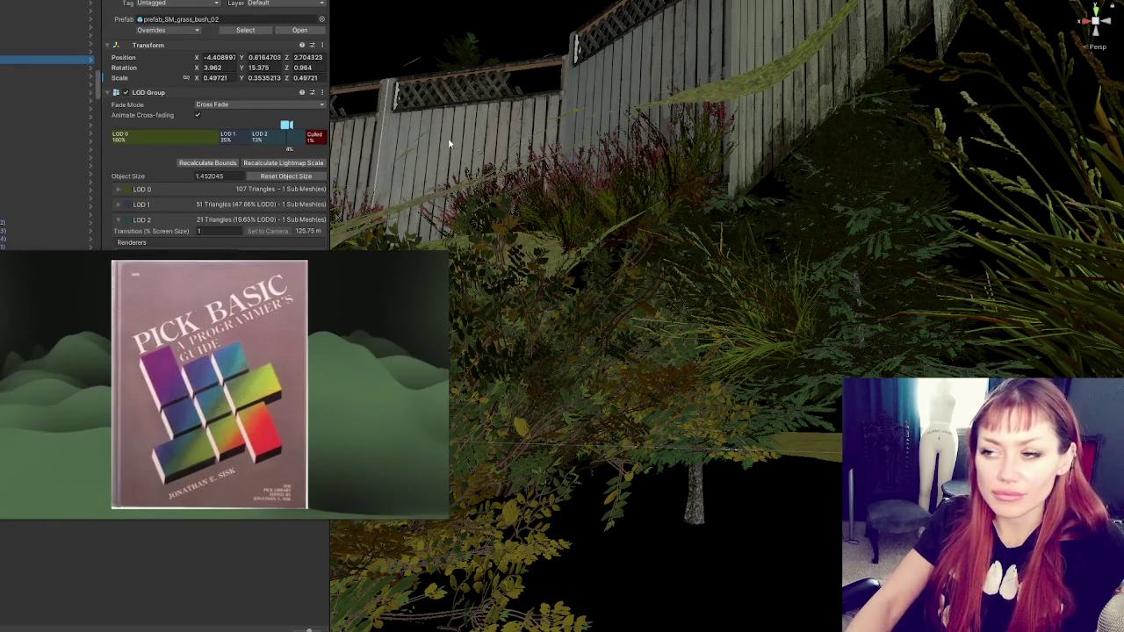
{"action": "key", "text": "f"}
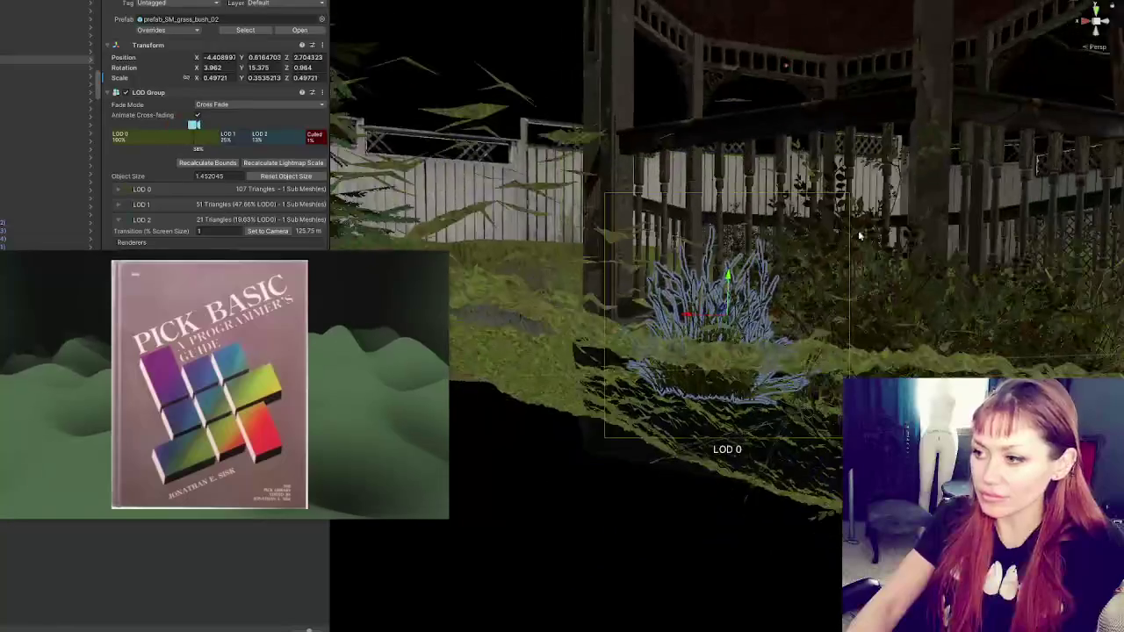
{"action": "mouse_move", "coordinate": [860, 235]}
{"action": "left_mouse_down"}
{"action": "mouse_move", "coordinate": [653, 308]}
{"action": "mouse_move", "coordinate": [717, 306]}
{"action": "mouse_move", "coordinate": [734, 283]}
{"action": "mouse_move", "coordinate": [650, 228]}
{"action": "mouse_move", "coordinate": [637, 291]}
{"action": "mouse_move", "coordinate": [589, 161]}
{"action": "mouse_move", "coordinate": [528, 183]}
{"action": "mouse_move", "coordinate": [778, 188]}
{"action": "mouse_move", "coordinate": [858, 296]}
{"action": "mouse_move", "coordinate": [870, 355]}
{"action": "mouse_move", "coordinate": [829, 266]}
{"action": "mouse_move", "coordinate": [758, 234]}
{"action": "mouse_move", "coordinate": [752, 395]}
{"action": "mouse_move", "coordinate": [720, 351]}
{"action": "mouse_move", "coordinate": [480, 355]}
{"action": "left_mouse_up"}
- Select the terrain, open Paint Terrain near the gazebo, and switch the tool to Smooth Height
{"action": "left_click", "coordinate": [753, 394]}
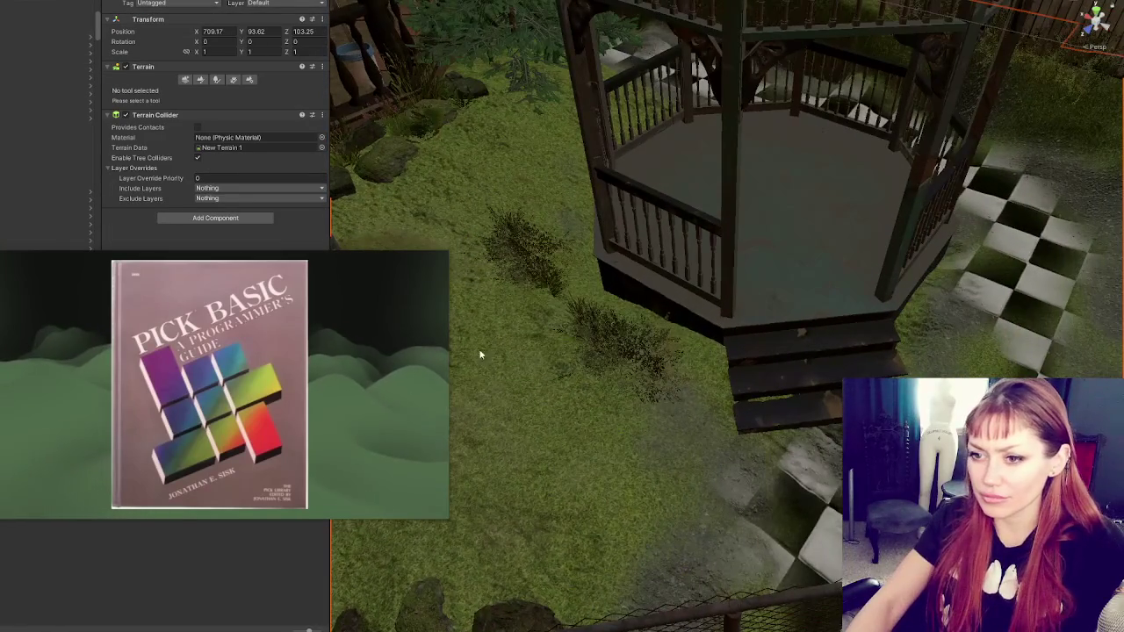
{"action": "left_click", "coordinate": [199, 80]}
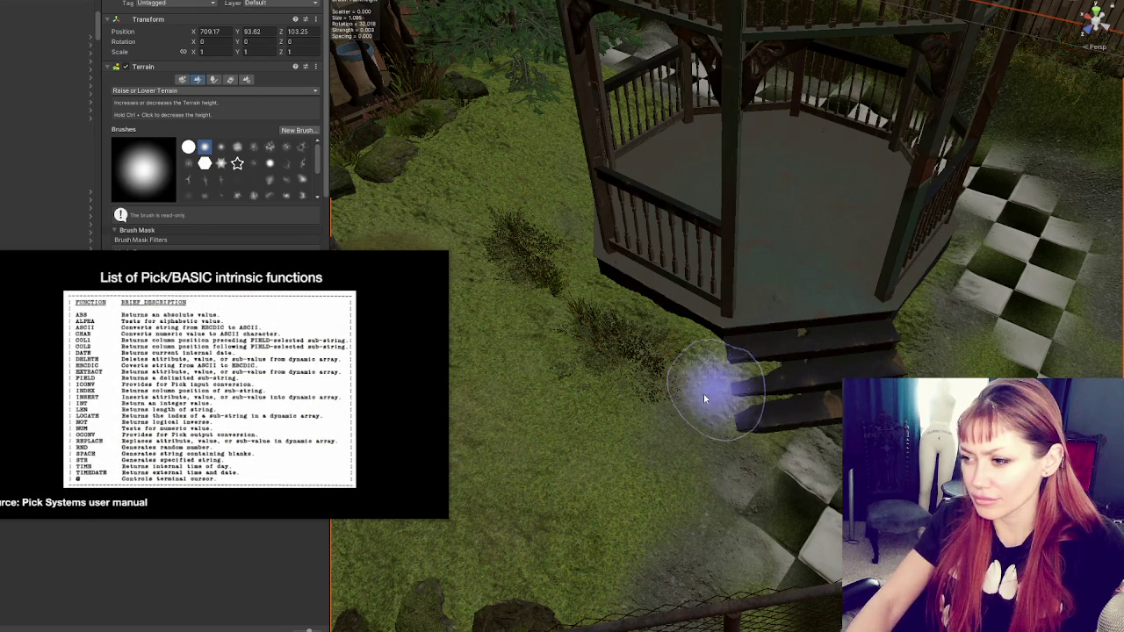
{"action": "mouse_move", "coordinate": [673, 358]}
{"action": "left_mouse_down"}
{"action": "mouse_move", "coordinate": [782, 384]}
{"action": "mouse_move", "coordinate": [817, 373]}
{"action": "left_mouse_up"}
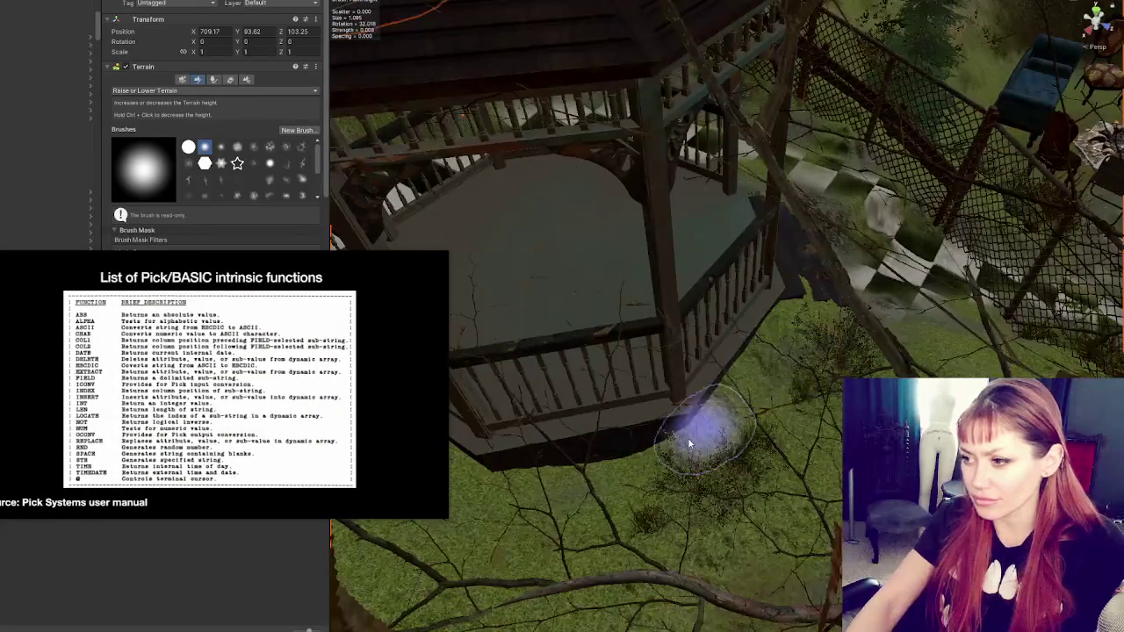
{"action": "left_click_drag", "start_coordinate": [711, 377], "coordinate": [791, 432]}
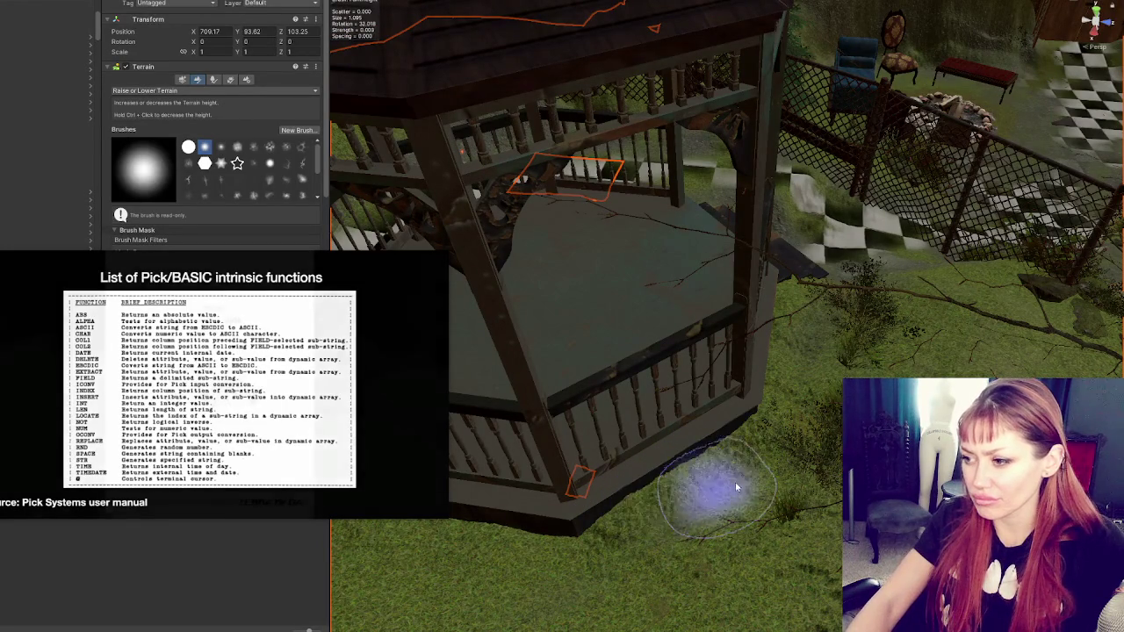
{"action": "scroll", "coordinate": [653, 532], "scroll_direction": "up", "scroll_amount": 5}
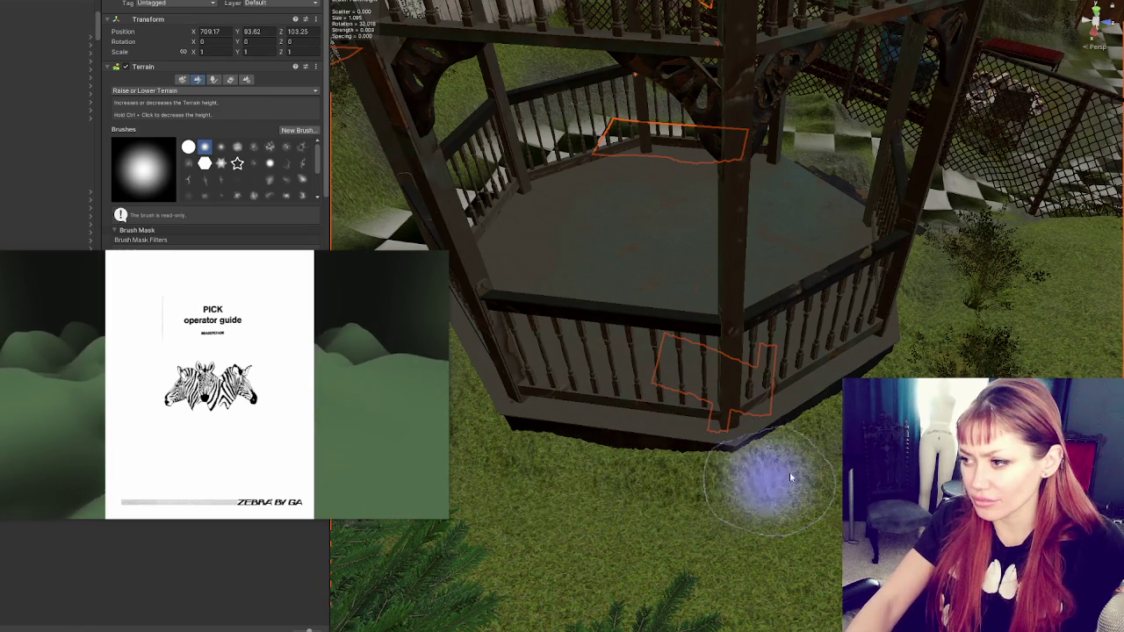
{"action": "mouse_move", "coordinate": [830, 457]}
{"action": "left_mouse_down"}
{"action": "mouse_move", "coordinate": [838, 409]}
{"action": "mouse_move", "coordinate": [653, 423]}
{"action": "left_mouse_up"}
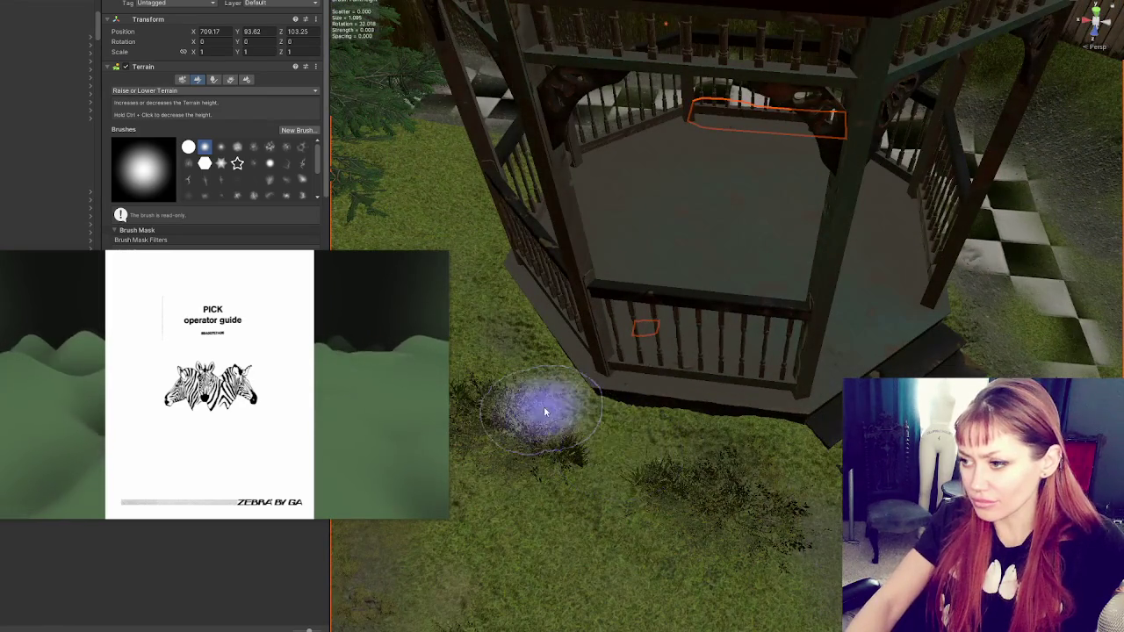
{"action": "mouse_move", "coordinate": [778, 486]}
{"action": "left_mouse_down"}
{"action": "mouse_move", "coordinate": [710, 527]}
{"action": "mouse_move", "coordinate": [726, 469]}
{"action": "left_mouse_up"}
{"action": "mouse_move", "coordinate": [565, 325]}
{"action": "left_mouse_down"}
{"action": "mouse_move", "coordinate": [670, 216]}
{"action": "mouse_move", "coordinate": [647, 243]}
{"action": "left_mouse_up"}
{"action": "left_click_drag", "start_coordinate": [799, 465], "coordinate": [697, 389]}
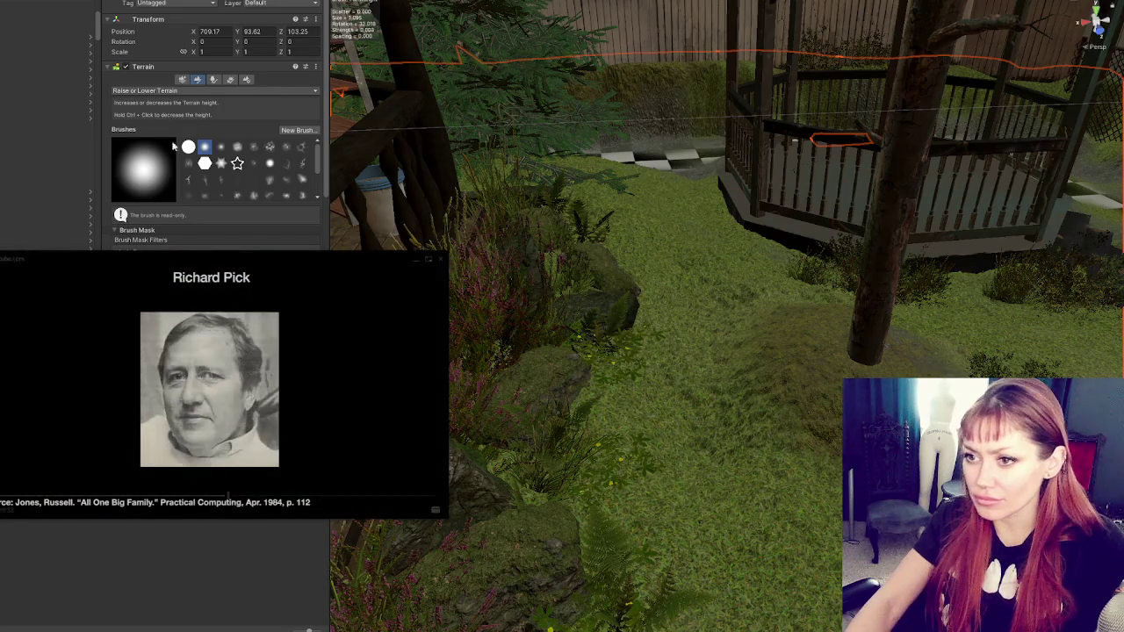
{"action": "left_click", "coordinate": [173, 92]}
{"action": "left_click", "coordinate": [150, 191]}
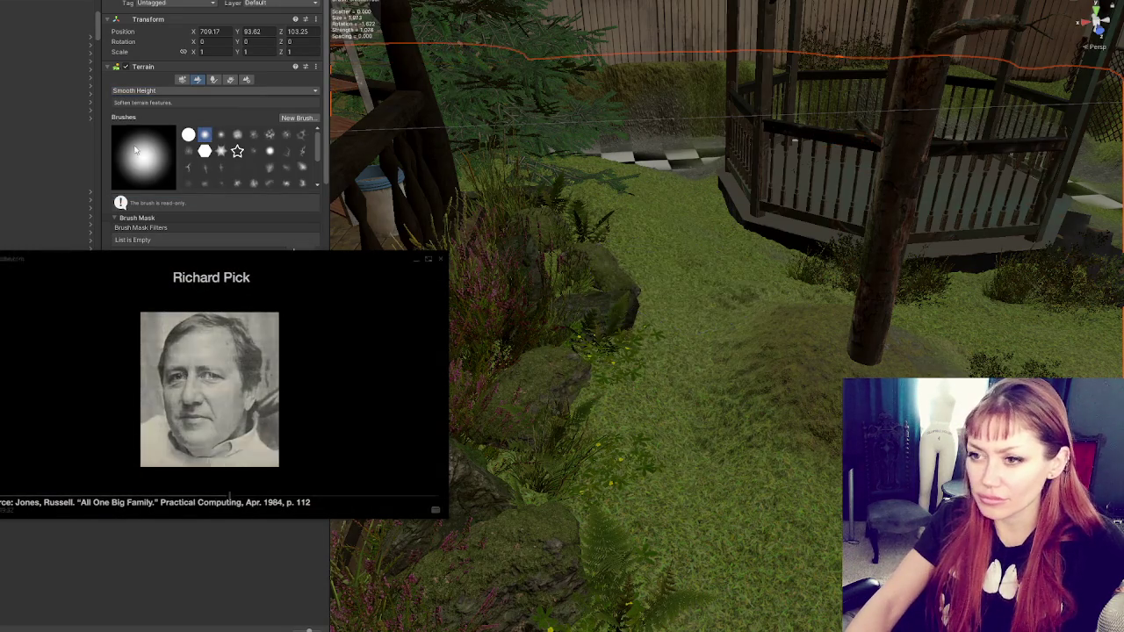
- Give Smooth Height a Blur Radius of 3 and Brush Strength of about 0.68
{"action": "scroll", "coordinate": [208, 127], "scroll_direction": "down", "scroll_amount": 5}
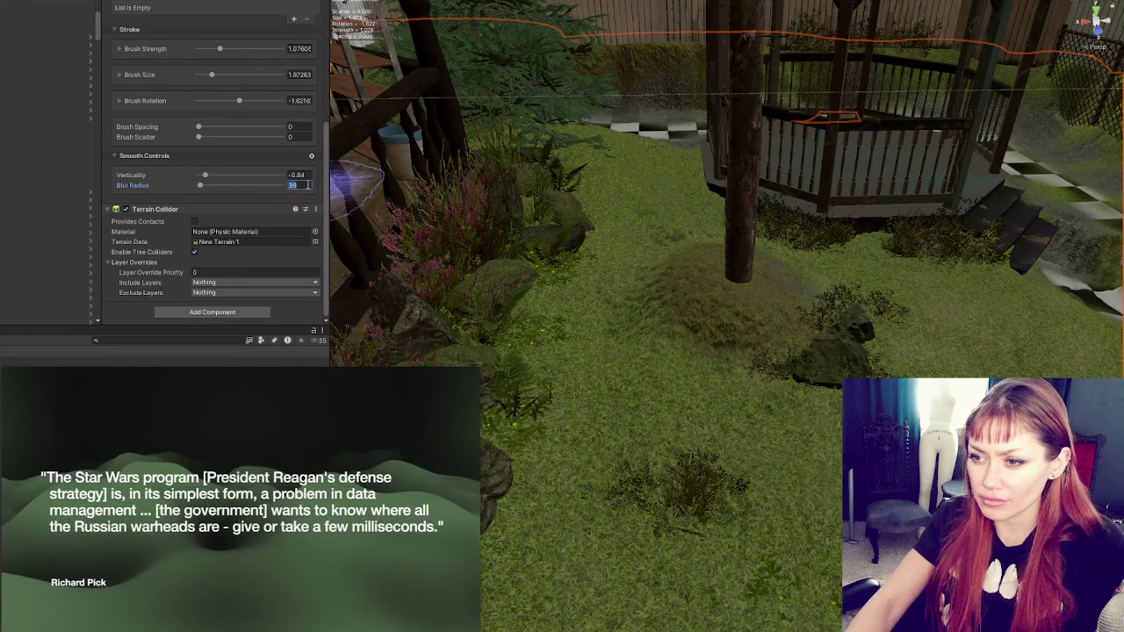
{"action": "type", "text": "3"}
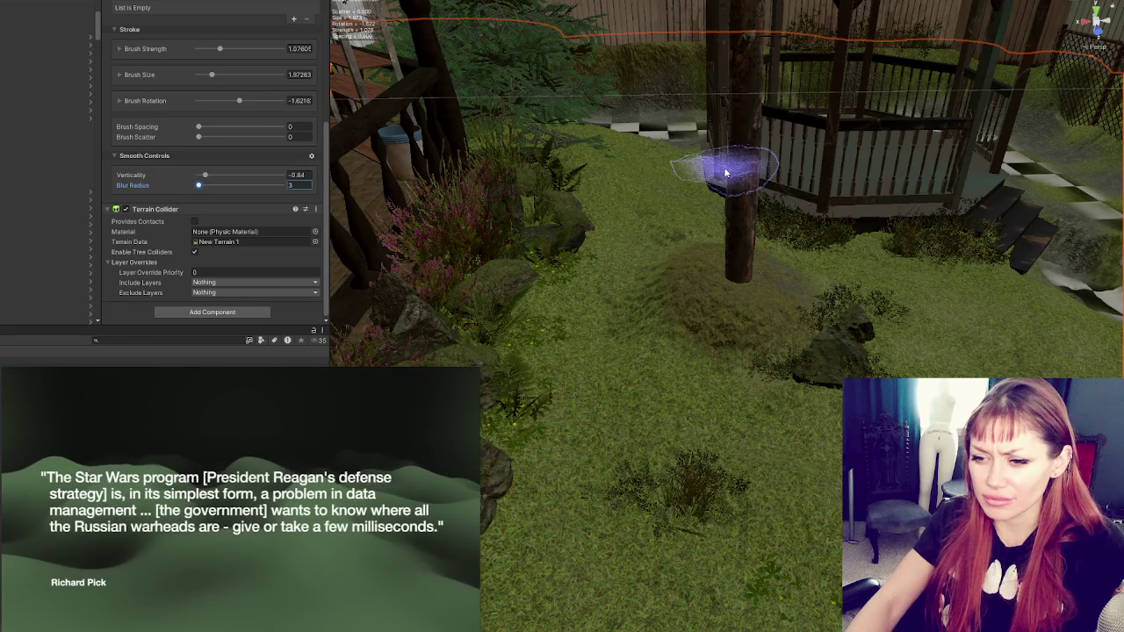
{"action": "left_click_drag", "start_coordinate": [220, 48], "coordinate": [211, 48]}
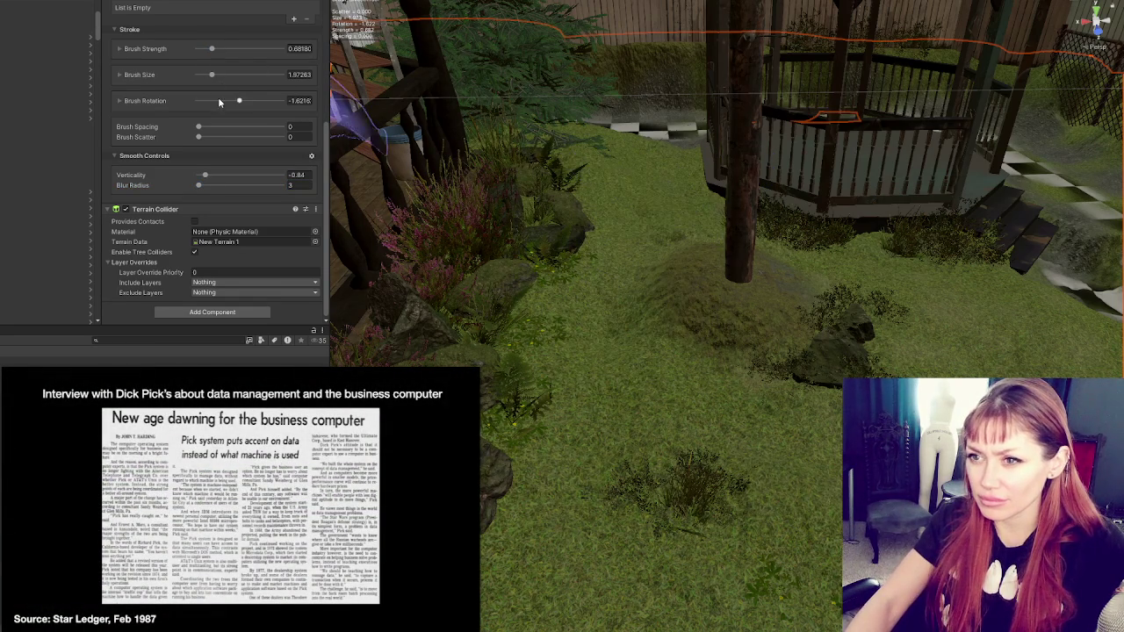
{"action": "mouse_move", "coordinate": [745, 413]}
{"action": "left_mouse_down"}
{"action": "mouse_move", "coordinate": [765, 426]}
{"action": "mouse_move", "coordinate": [715, 427]}
{"action": "mouse_move", "coordinate": [753, 422]}
{"action": "left_mouse_up"}
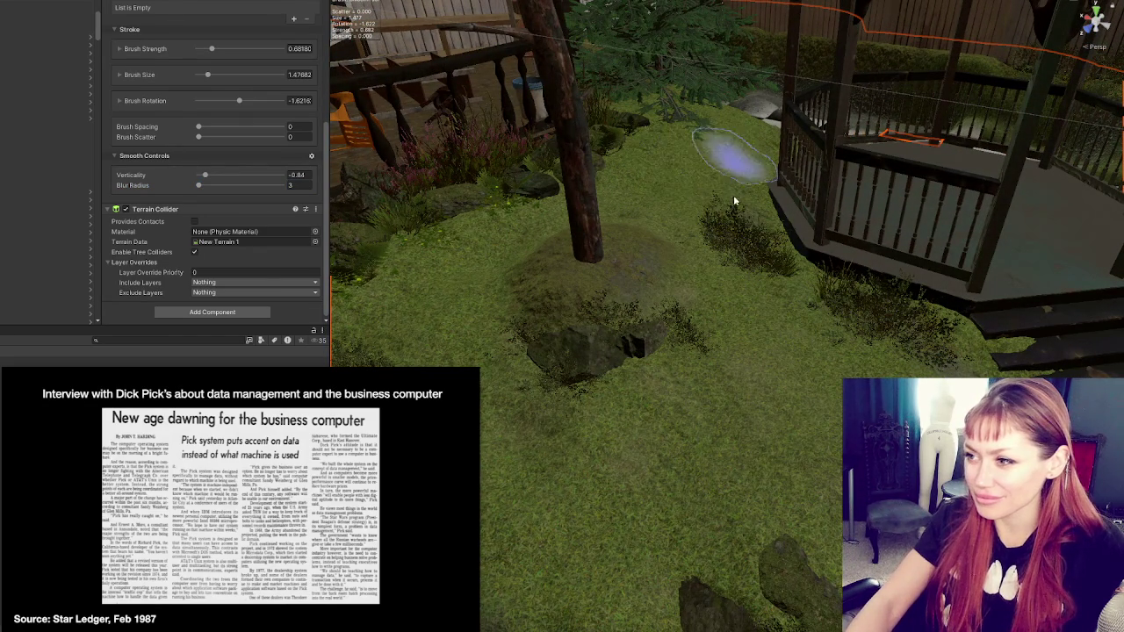
{"action": "mouse_move", "coordinate": [617, 462]}
{"action": "left_mouse_down"}
{"action": "mouse_move", "coordinate": [665, 344]}
{"action": "mouse_move", "coordinate": [729, 362]}
{"action": "mouse_move", "coordinate": [682, 363]}
{"action": "mouse_move", "coordinate": [735, 384]}
{"action": "mouse_move", "coordinate": [808, 296]}
{"action": "mouse_move", "coordinate": [763, 296]}
{"action": "mouse_move", "coordinate": [866, 251]}
{"action": "mouse_move", "coordinate": [746, 214]}
{"action": "mouse_move", "coordinate": [720, 238]}
{"action": "left_mouse_up"}
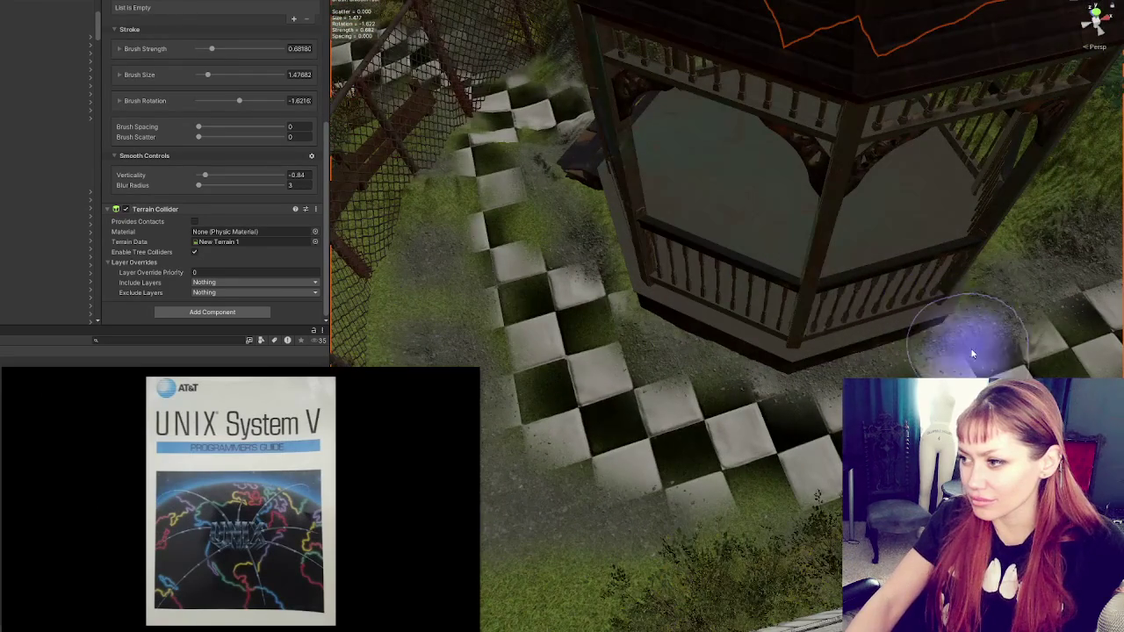
{"action": "mouse_move", "coordinate": [964, 365]}
{"action": "left_mouse_down"}
{"action": "mouse_move", "coordinate": [1018, 281]}
{"action": "mouse_move", "coordinate": [746, 326]}
{"action": "left_mouse_up"}
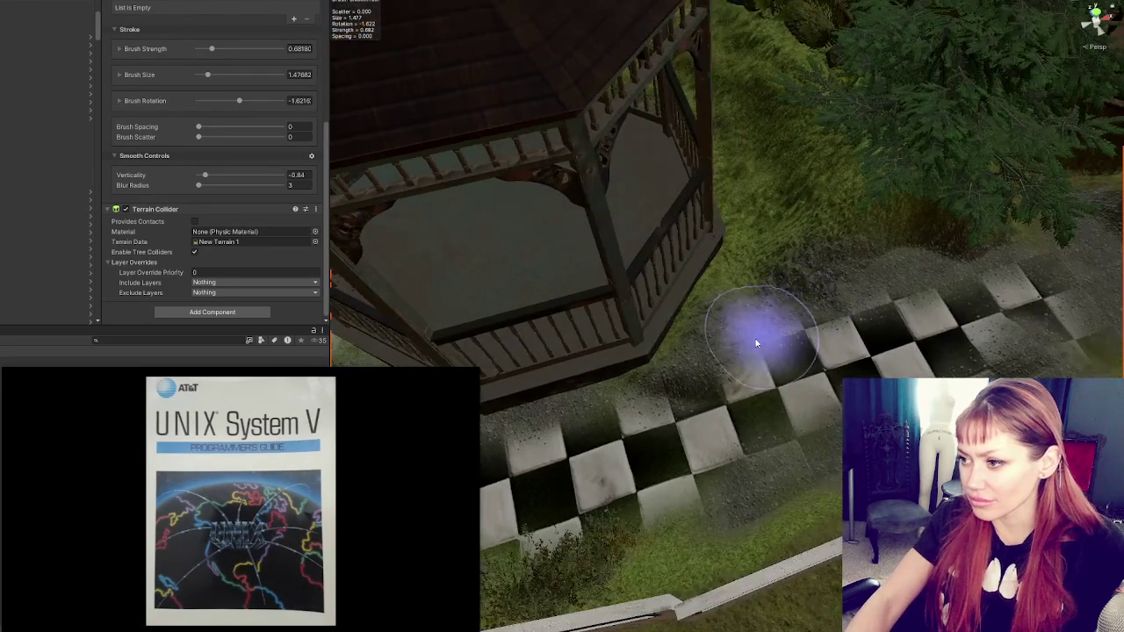
{"action": "left_click_drag", "start_coordinate": [820, 238], "coordinate": [825, 368]}
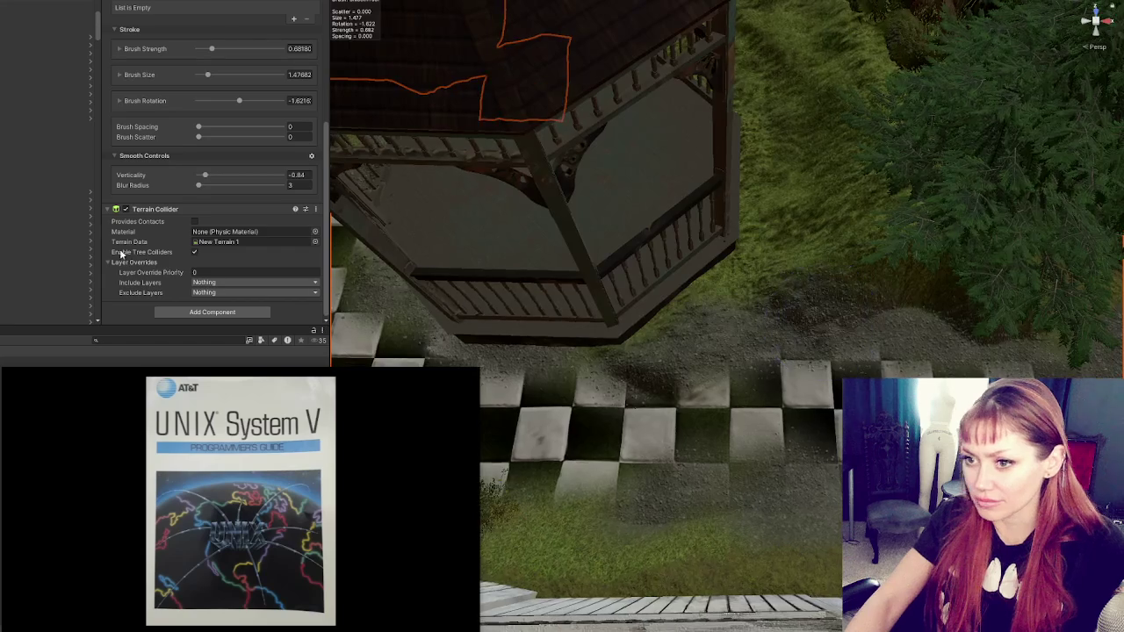
- Switch to Set Height and lower its brush strength to about 0.0017 near the path
{"action": "scroll", "coordinate": [158, 35], "scroll_direction": "up", "scroll_amount": 3}
{"action": "left_click", "coordinate": [163, 98]}
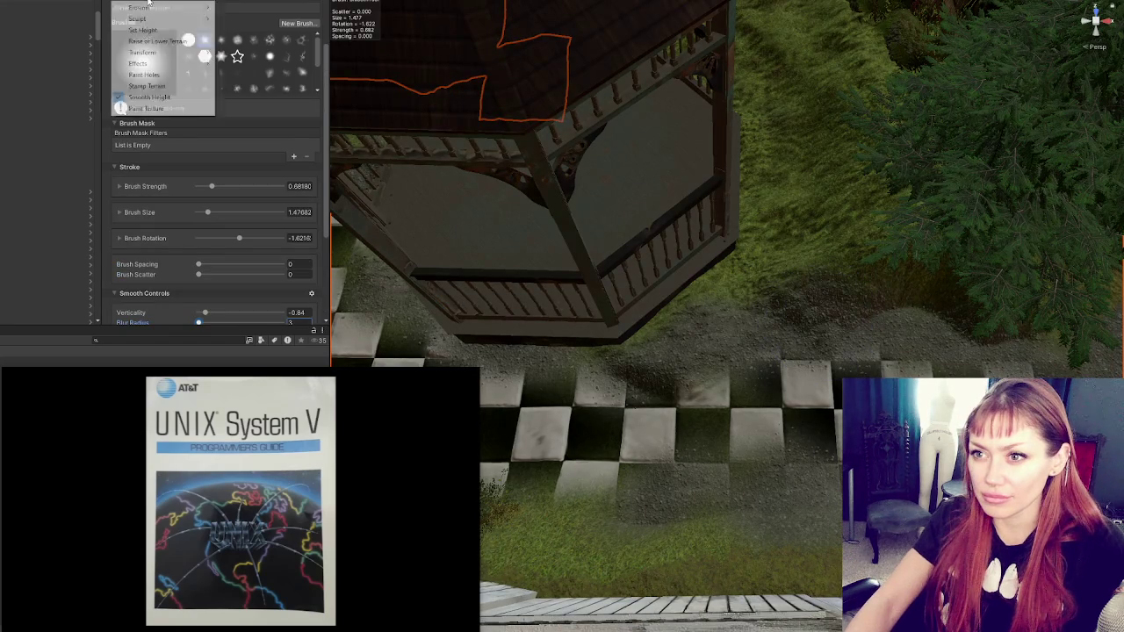
{"action": "left_click", "coordinate": [159, 32]}
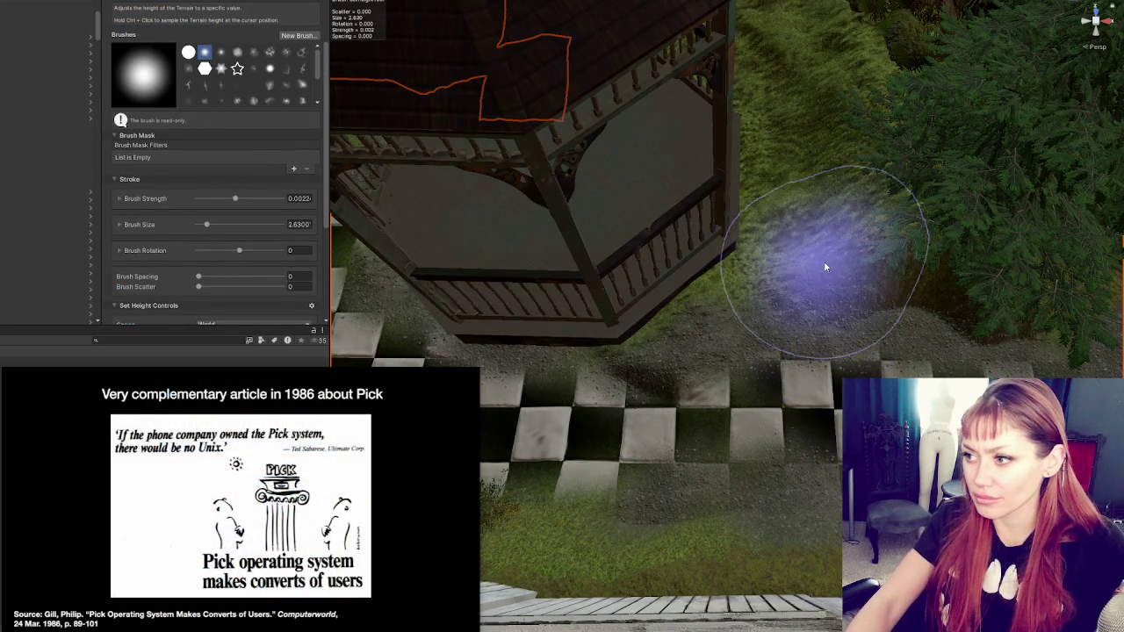
{"action": "left_click", "coordinate": [226, 198]}
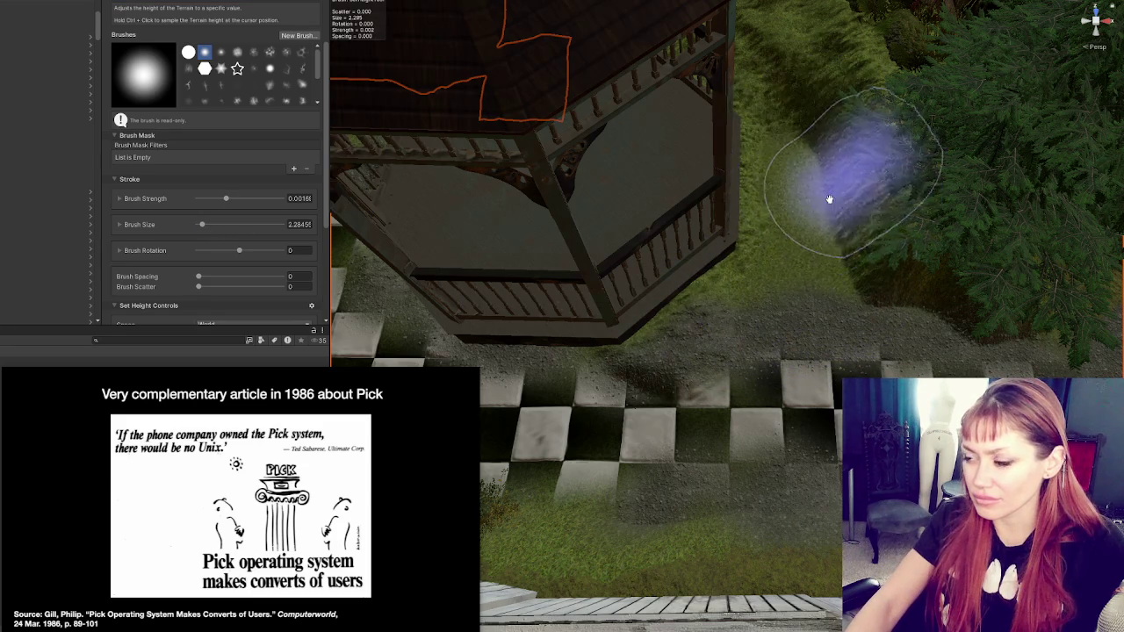
{"action": "key", "text": "f"}
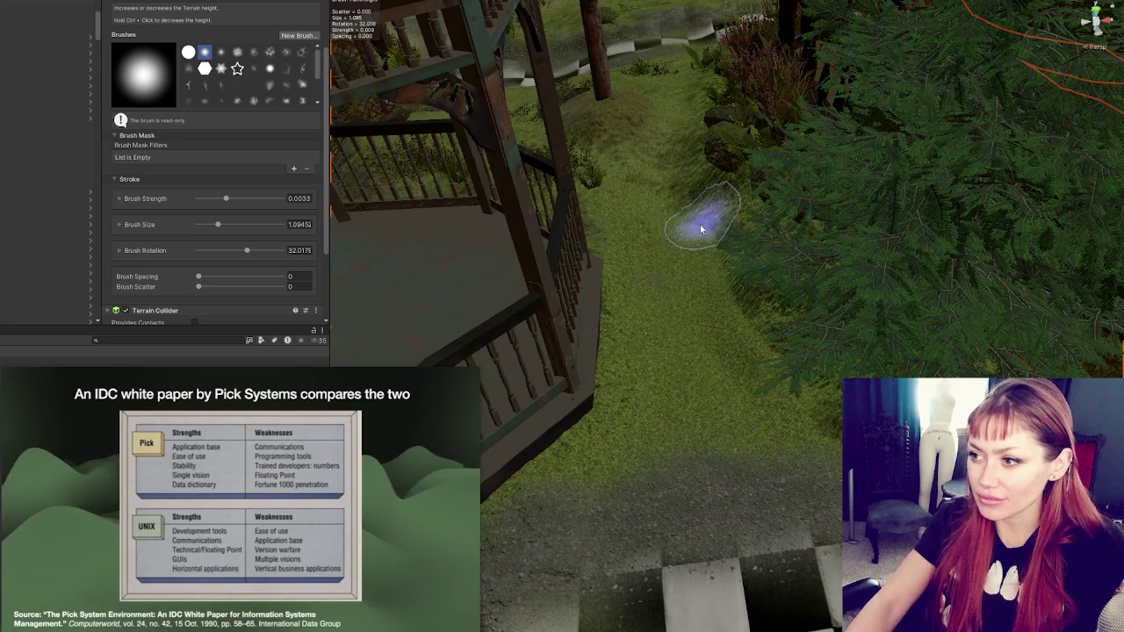
{"action": "left_click", "coordinate": [168, 7]}
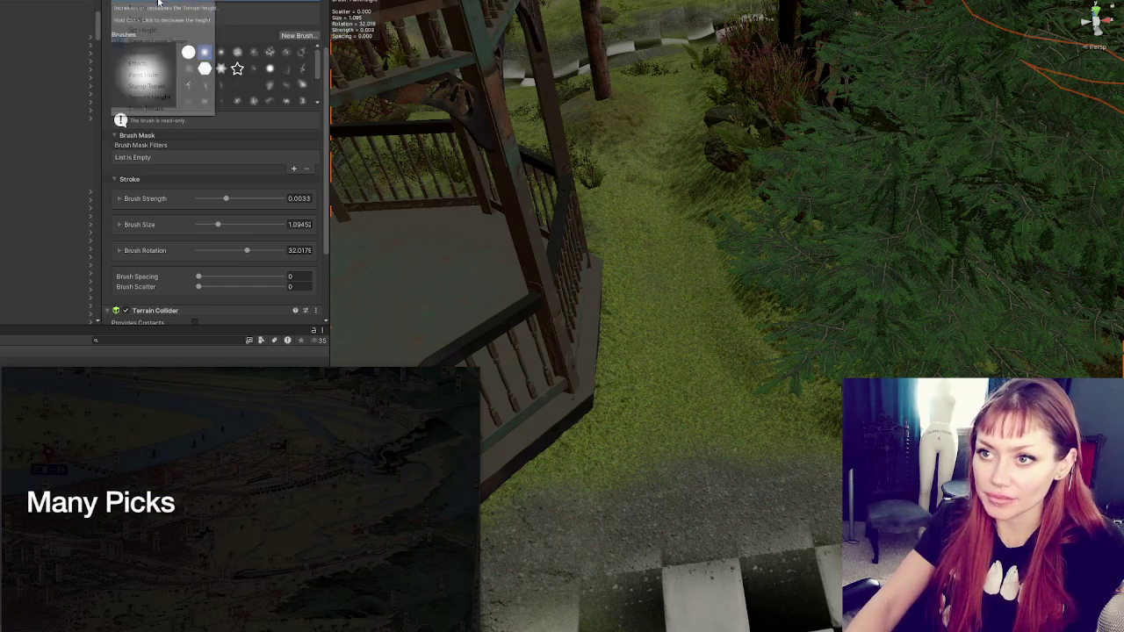
- Return to Smooth Height with strength jitter 0.2 and Blur Radius 20
{"action": "left_click", "coordinate": [149, 97]}
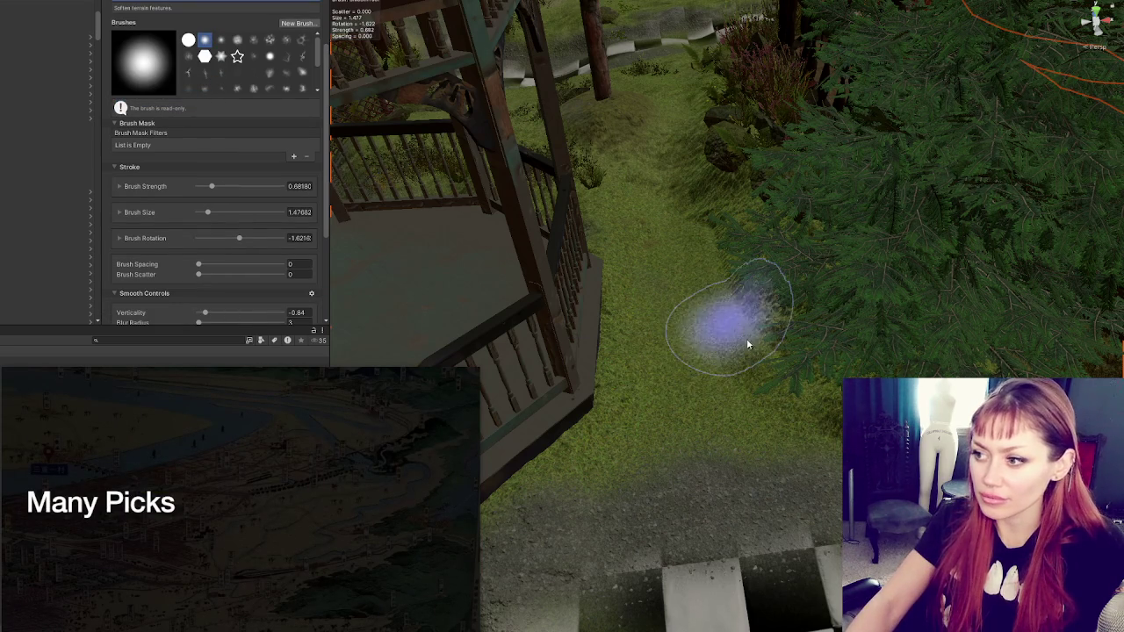
{"action": "scroll", "coordinate": [235, 235], "scroll_direction": "down", "scroll_amount": 3}
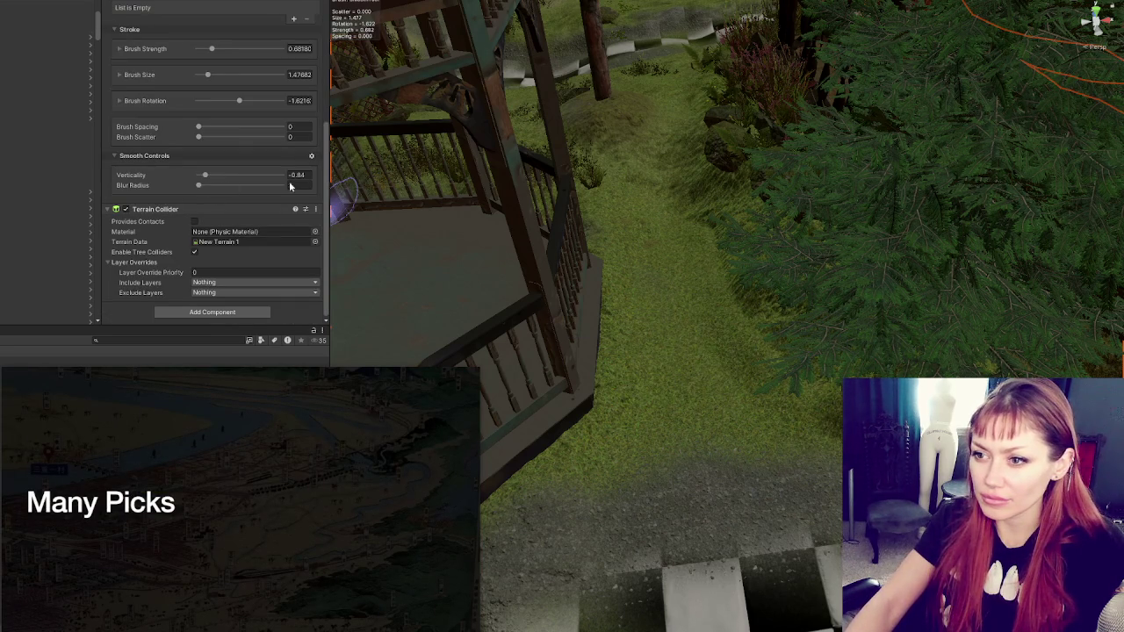
{"action": "type", "text": "5"}
{"action": "key", "text": "Return"}
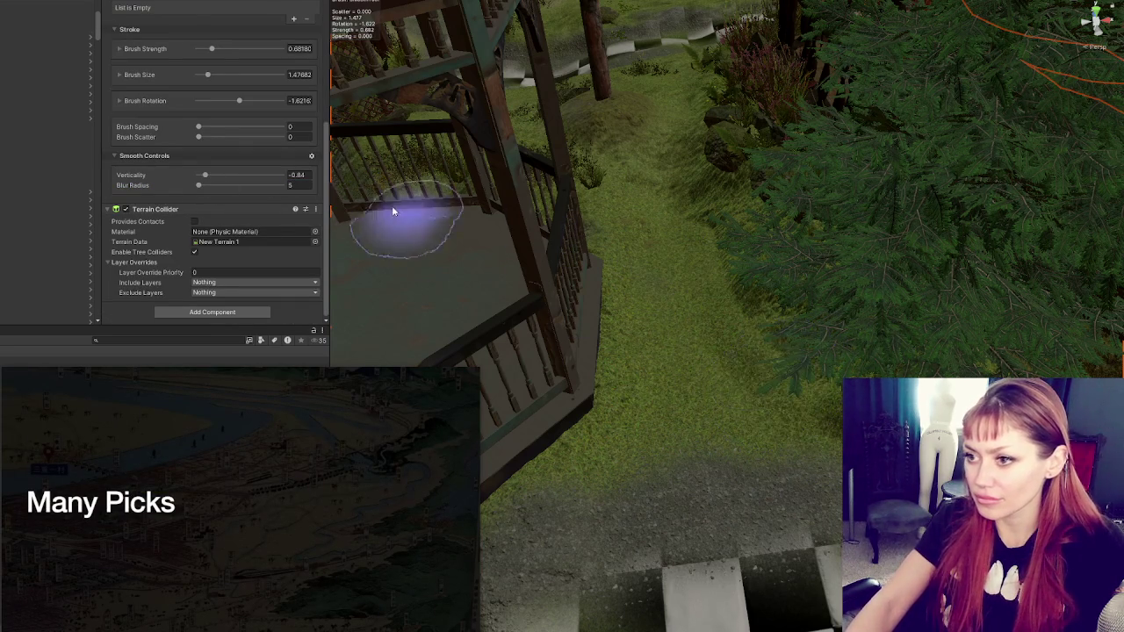
{"action": "scroll", "coordinate": [279, 148], "scroll_direction": "up", "scroll_amount": 3}
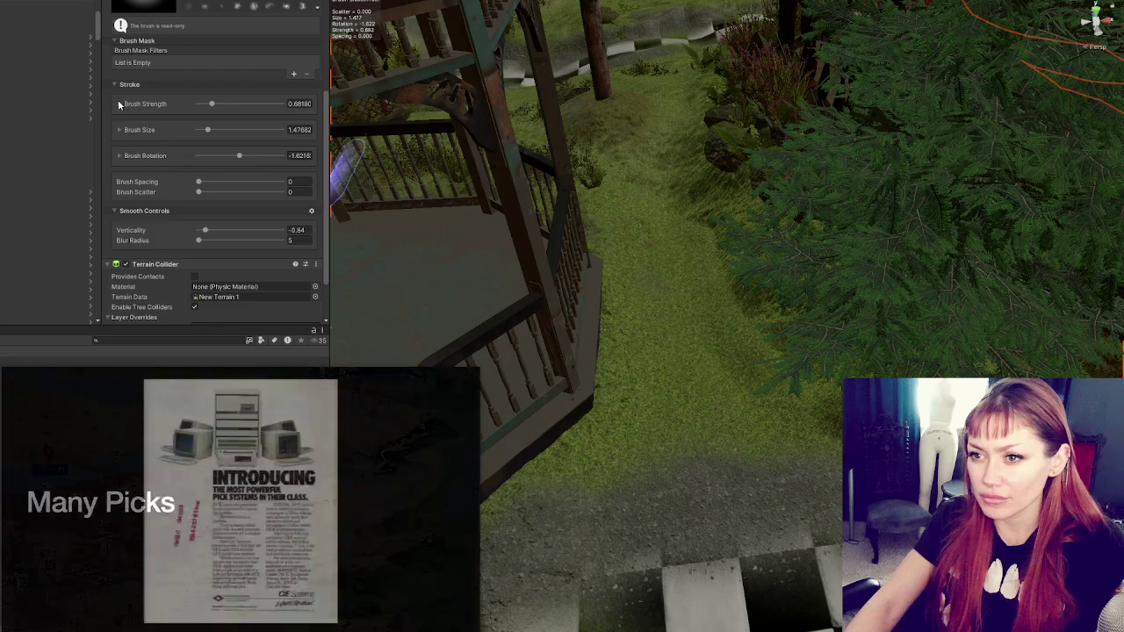
{"action": "left_click", "coordinate": [118, 104]}
{"action": "type", "text": "2"}
{"action": "key", "text": "Return"}
{"action": "scroll", "coordinate": [168, 209], "scroll_direction": "down", "scroll_amount": 3}
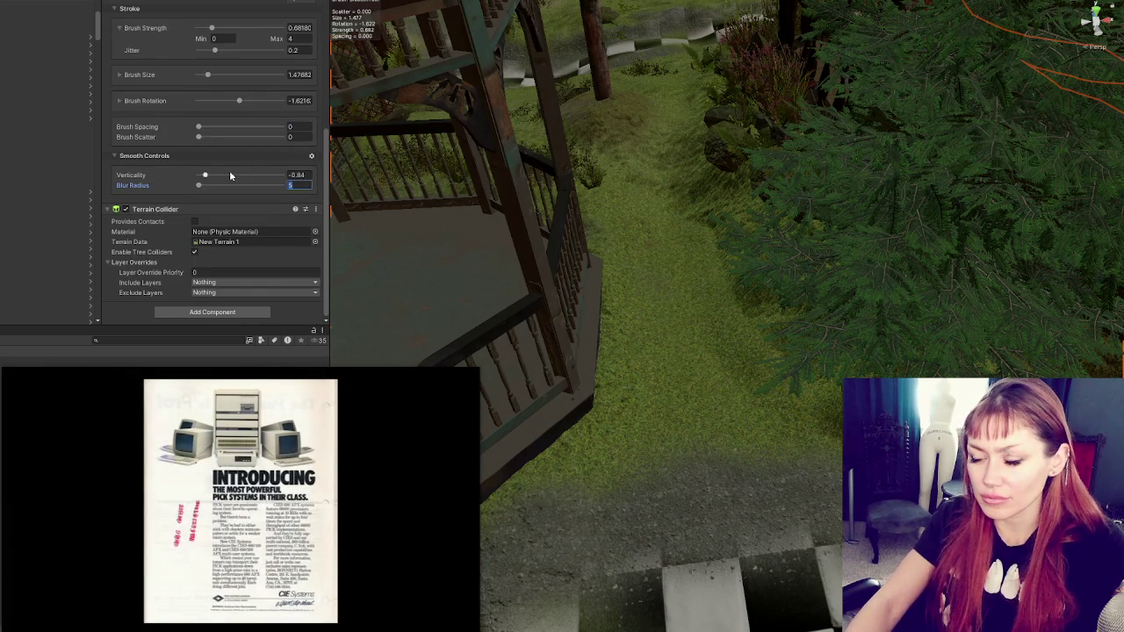
{"action": "type", "text": "2"}
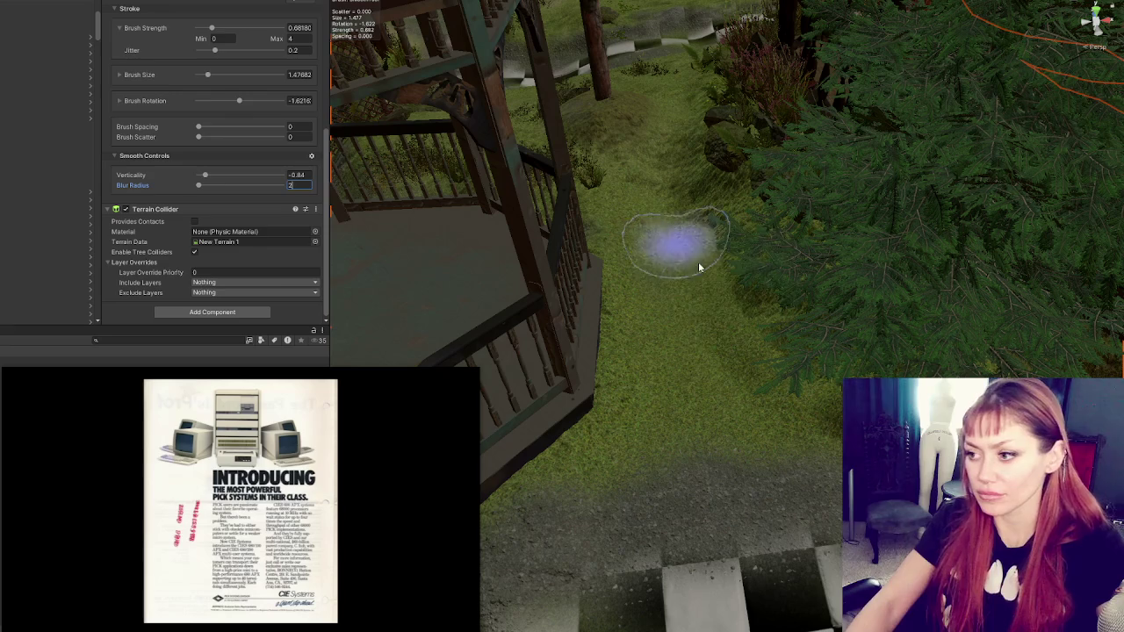
{"action": "key", "text": "Return"}
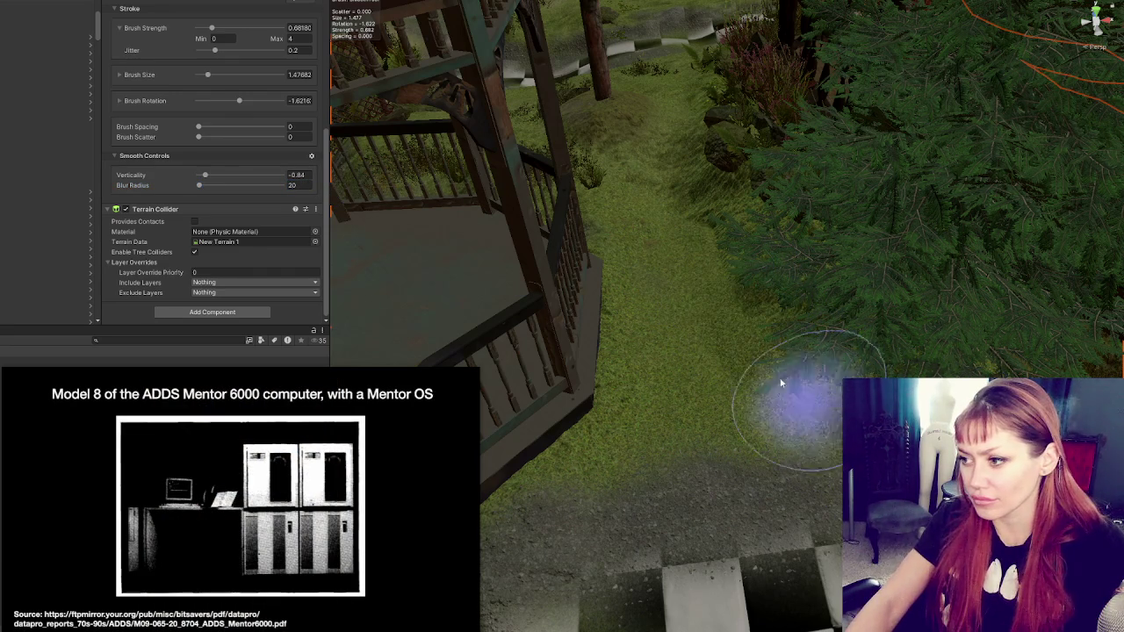
{"action": "scroll", "coordinate": [728, 313], "scroll_direction": "down", "scroll_amount": 3}
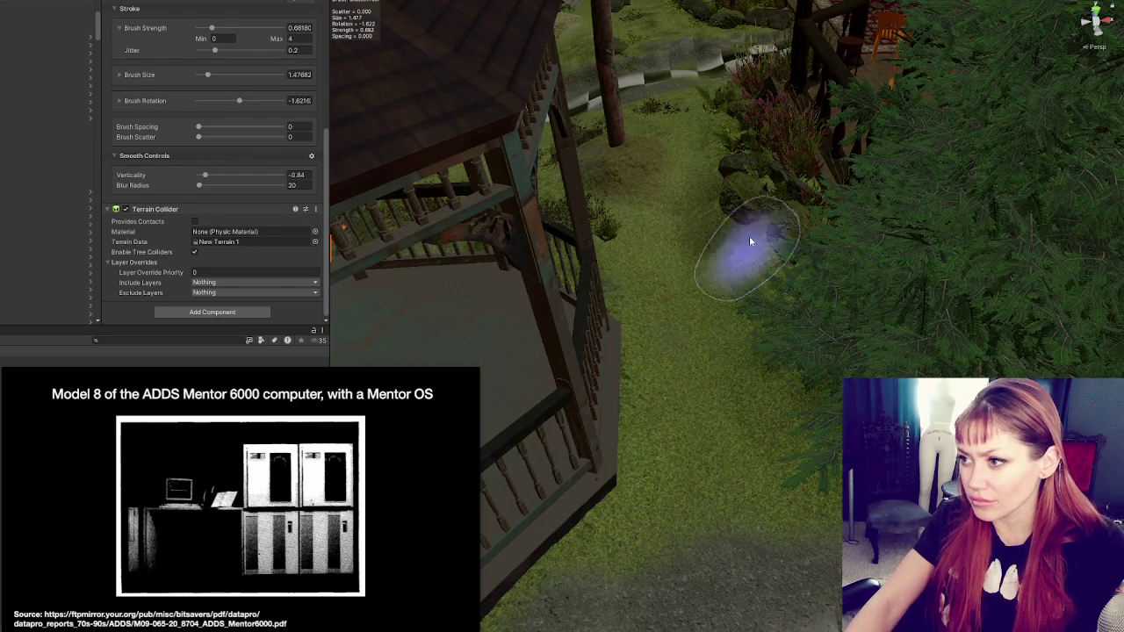
- Nudge the fern beside the path slightly right and up onto the rocks
{"action": "left_click", "coordinate": [753, 209]}
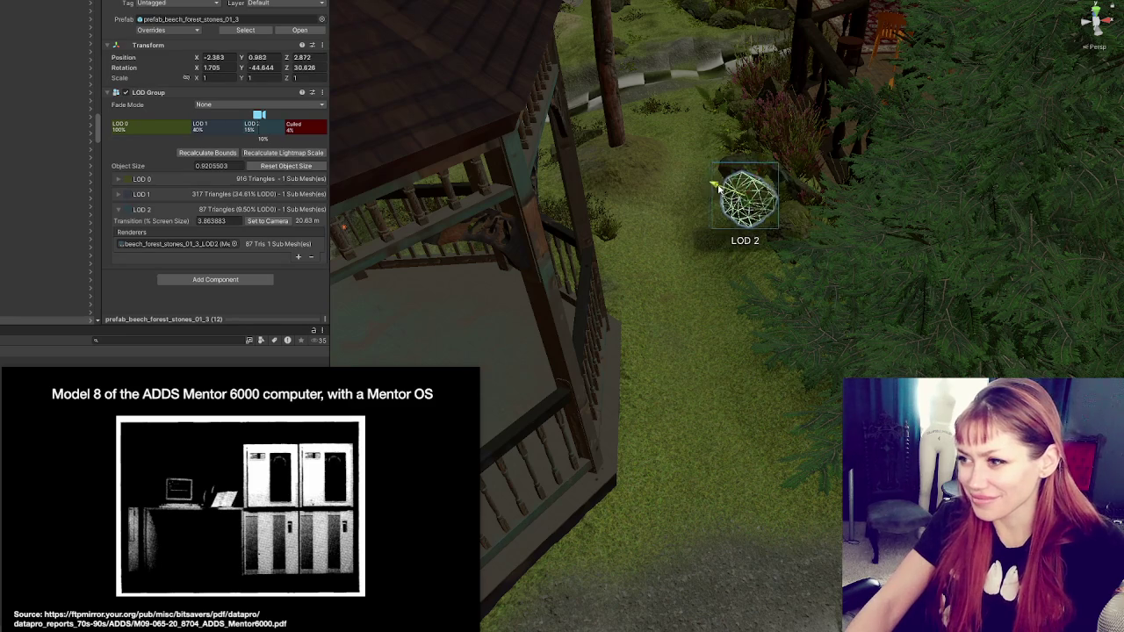
{"action": "left_click", "coordinate": [731, 177]}
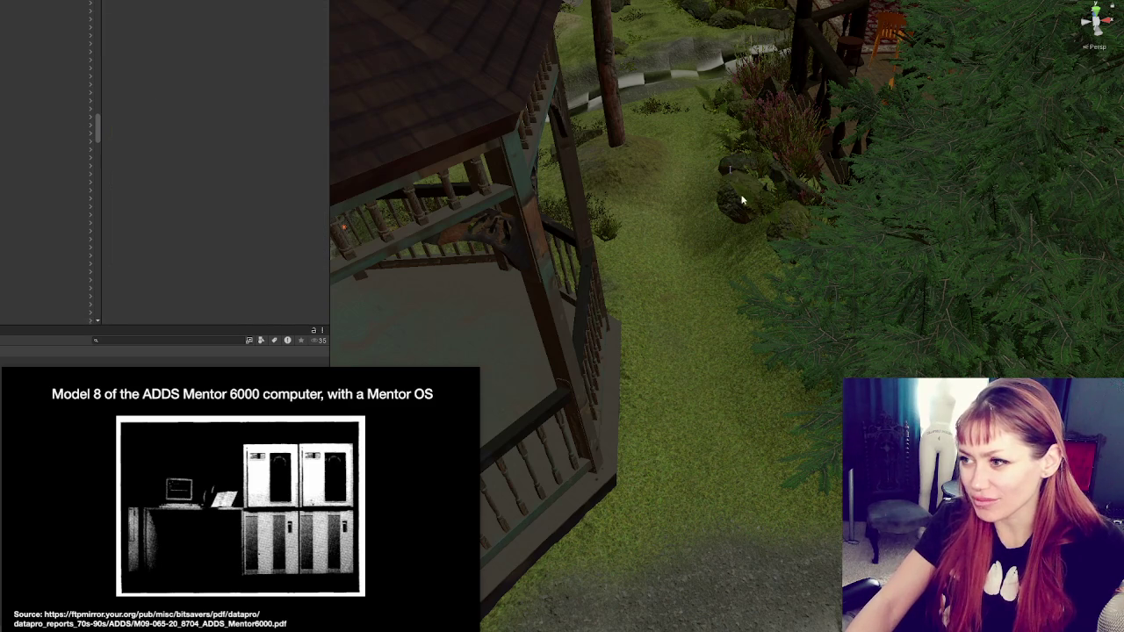
{"action": "left_click", "coordinate": [742, 200]}
{"action": "key", "text": "f"}
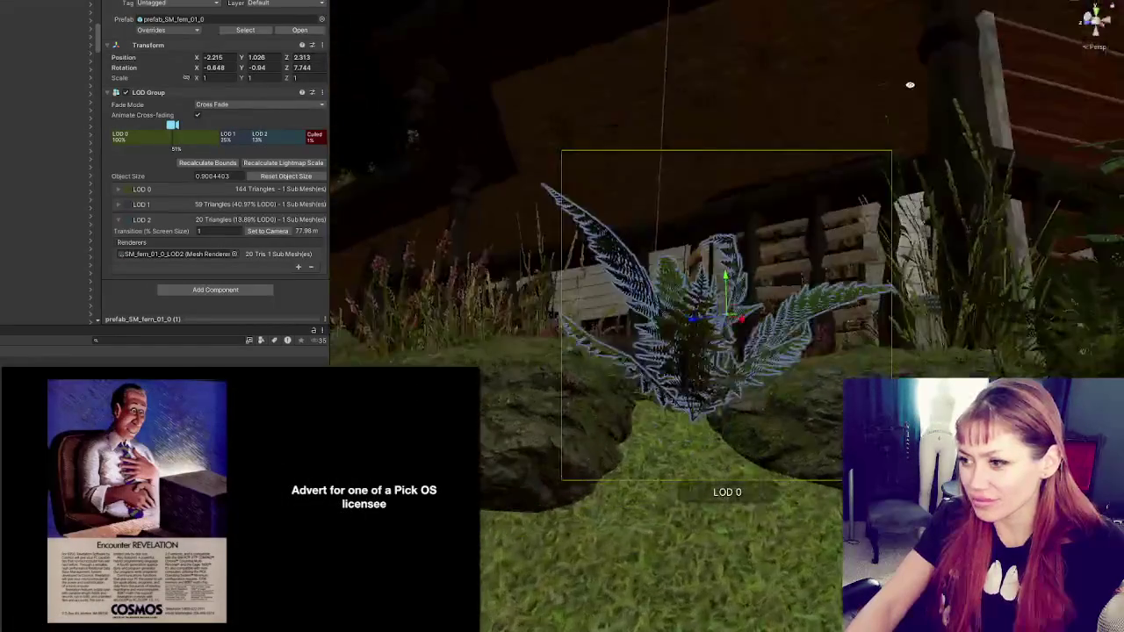
{"action": "left_click_drag", "start_coordinate": [910, 85], "coordinate": [669, 390]}
{"action": "mouse_move", "coordinate": [767, 307]}
{"action": "left_mouse_down"}
{"action": "mouse_move", "coordinate": [818, 296]}
{"action": "mouse_move", "coordinate": [773, 287]}
{"action": "mouse_move", "coordinate": [781, 312]}
{"action": "mouse_move", "coordinate": [857, 347]}
{"action": "mouse_move", "coordinate": [791, 380]}
{"action": "left_mouse_up"}
- Check the beech forest stones under the fern, then select the terrain
{"action": "left_click", "coordinate": [791, 380]}
{"action": "key", "text": "f"}
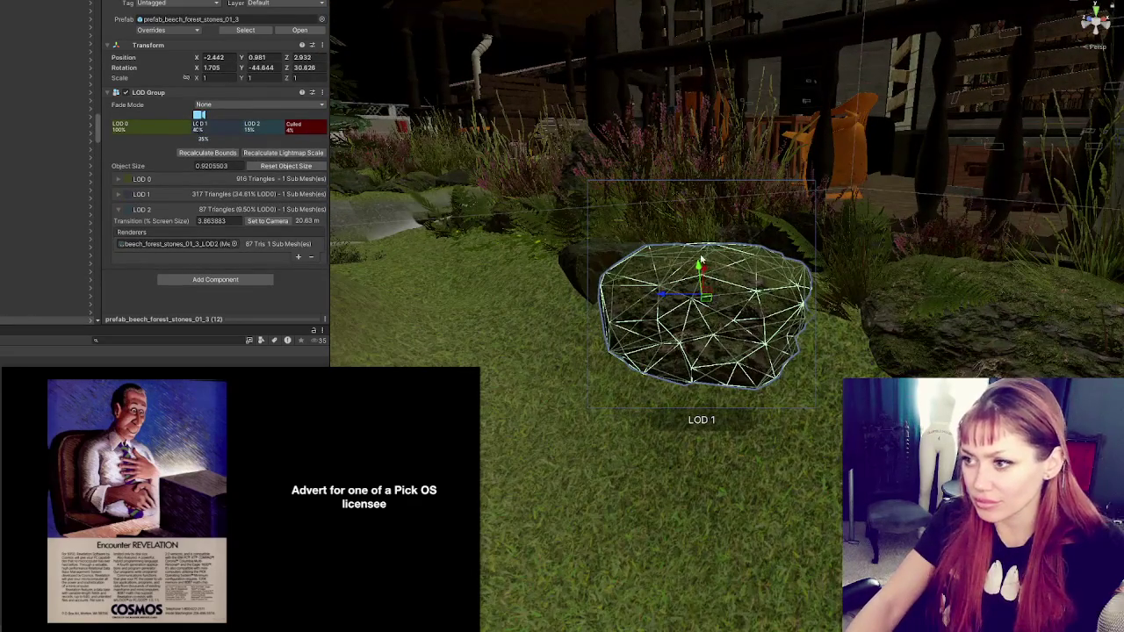
{"action": "scroll", "coordinate": [702, 334], "scroll_direction": "down", "scroll_amount": 2}
{"action": "mouse_move", "coordinate": [703, 334]}
{"action": "left_mouse_down"}
{"action": "mouse_move", "coordinate": [755, 316]}
{"action": "mouse_move", "coordinate": [739, 323]}
{"action": "mouse_move", "coordinate": [791, 329]}
{"action": "left_mouse_up"}
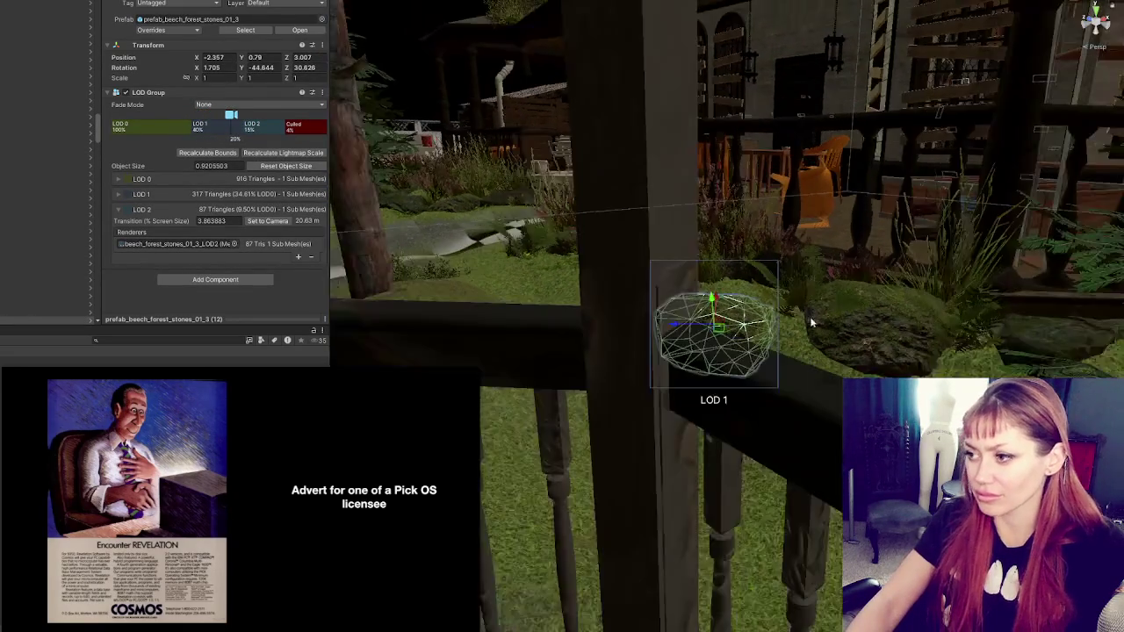
{"action": "left_click", "coordinate": [882, 343]}
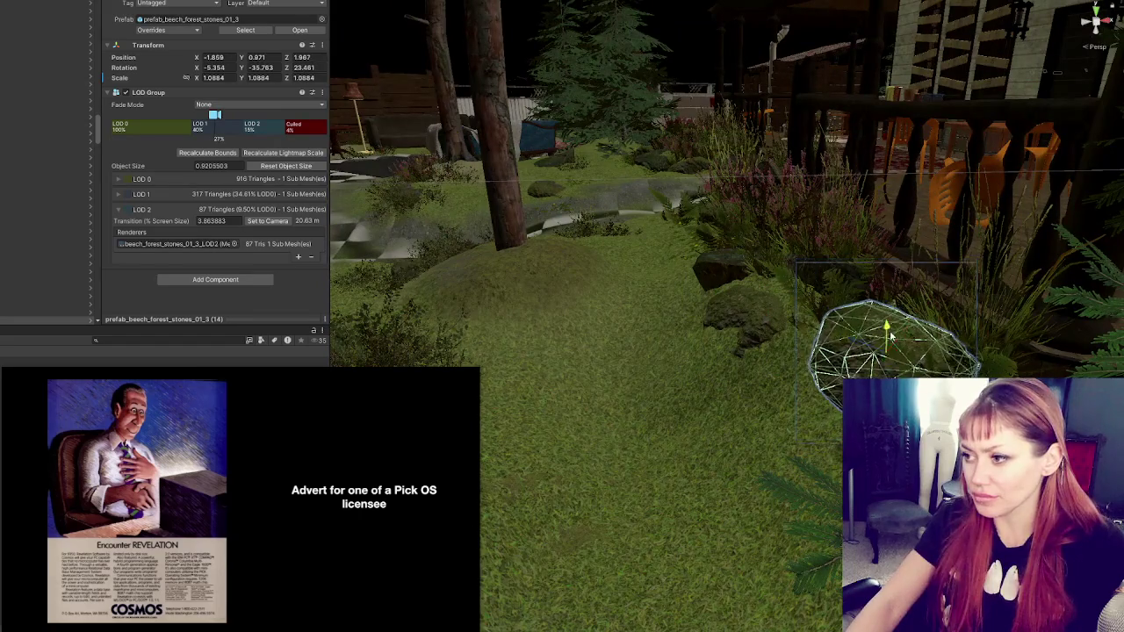
{"action": "left_click", "coordinate": [752, 414]}
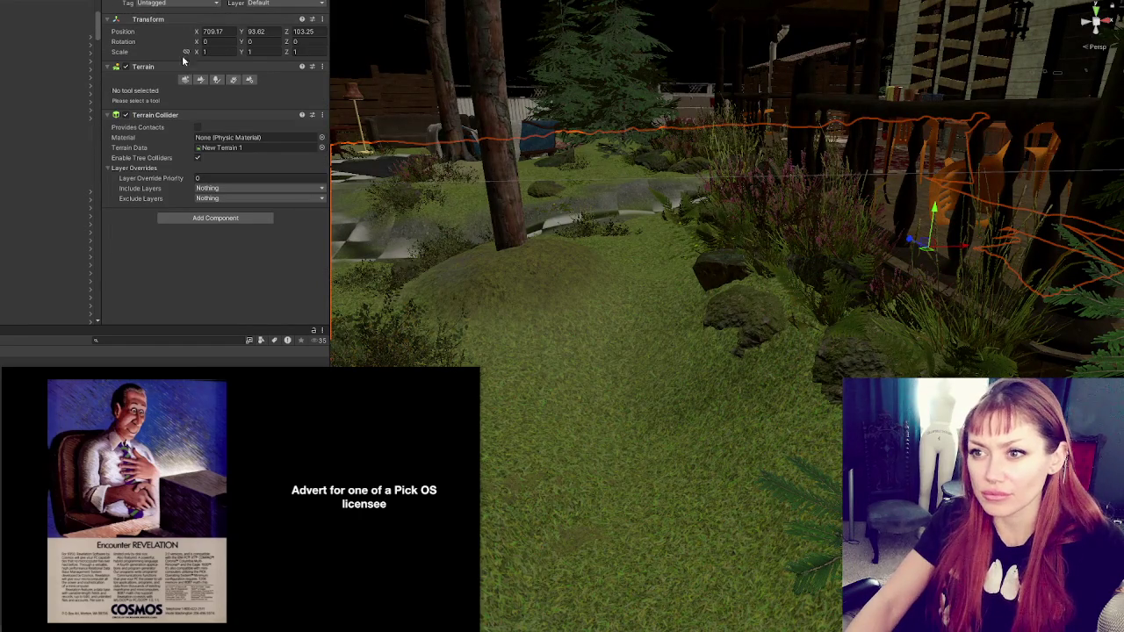
- Activate the Raise or Lower Terrain brush and fly through the gazebo toward the lawn
{"action": "left_click", "coordinate": [201, 79]}
{"action": "left_click", "coordinate": [188, 92]}
{"action": "left_click", "coordinate": [145, 101]}
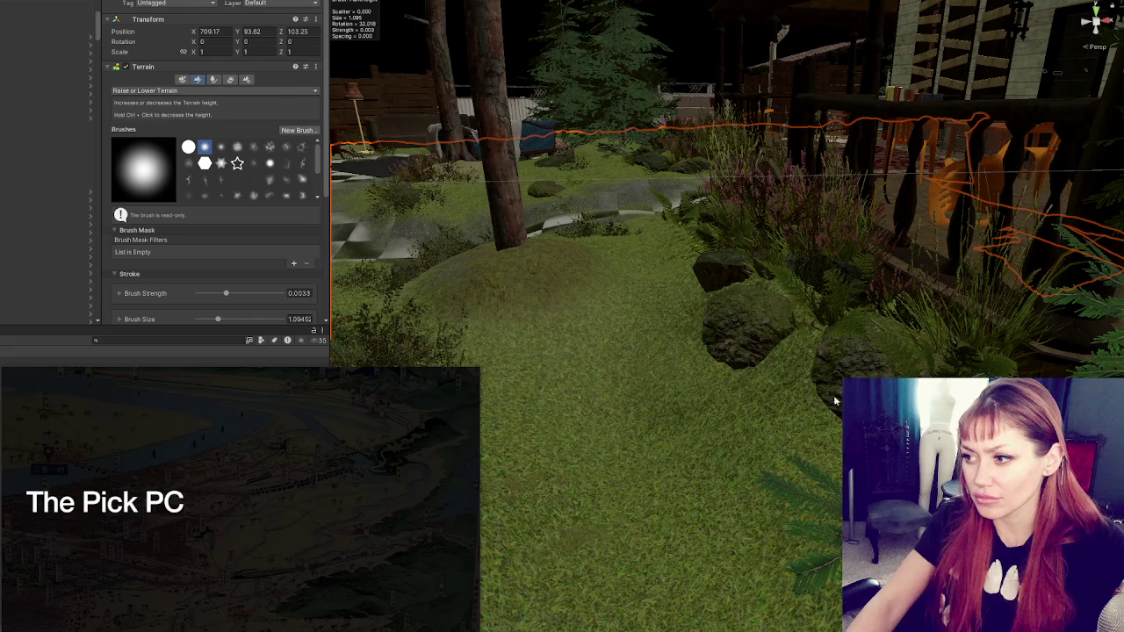
{"action": "scroll", "coordinate": [677, 351], "scroll_direction": "down", "scroll_amount": 5}
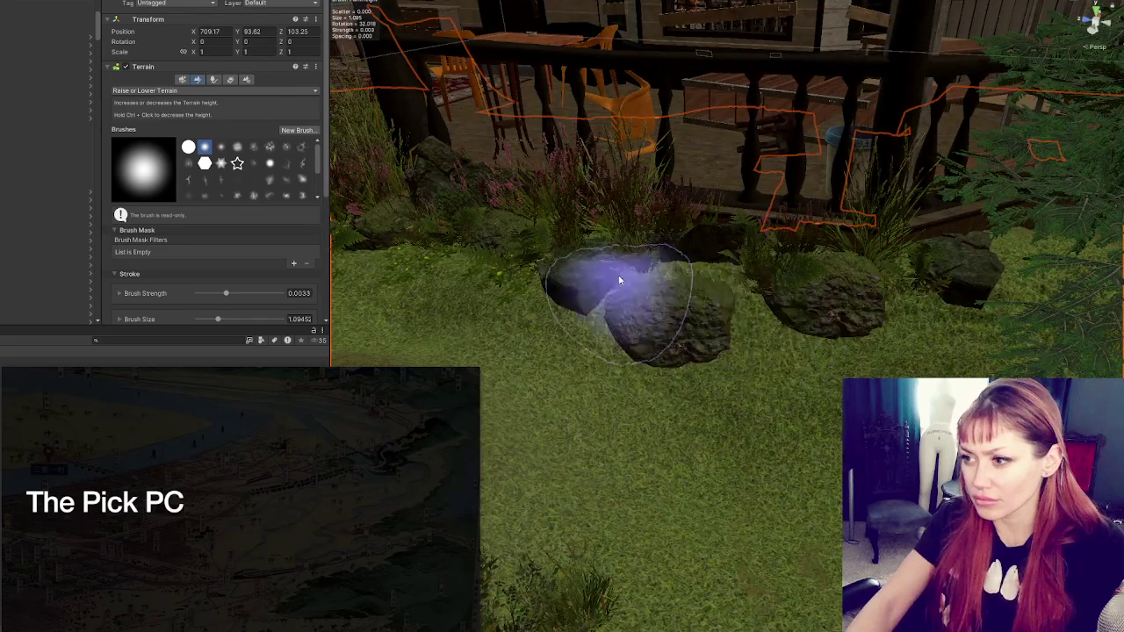
{"action": "scroll", "coordinate": [667, 290], "scroll_direction": "down", "scroll_amount": 2}
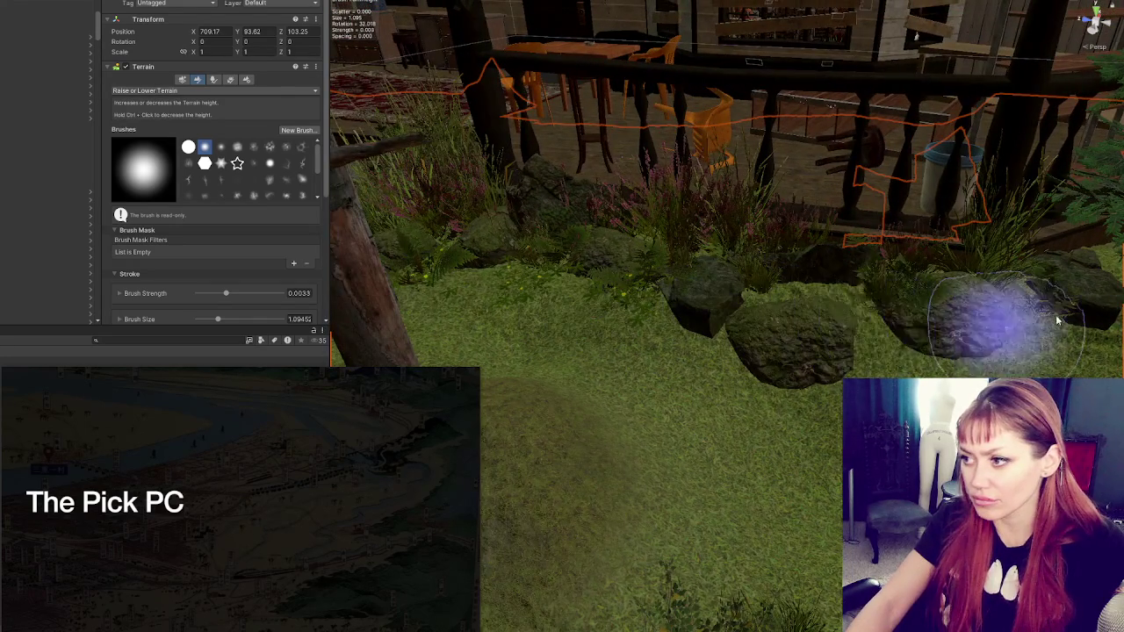
{"action": "scroll", "coordinate": [1058, 321], "scroll_direction": "down", "scroll_amount": 2}
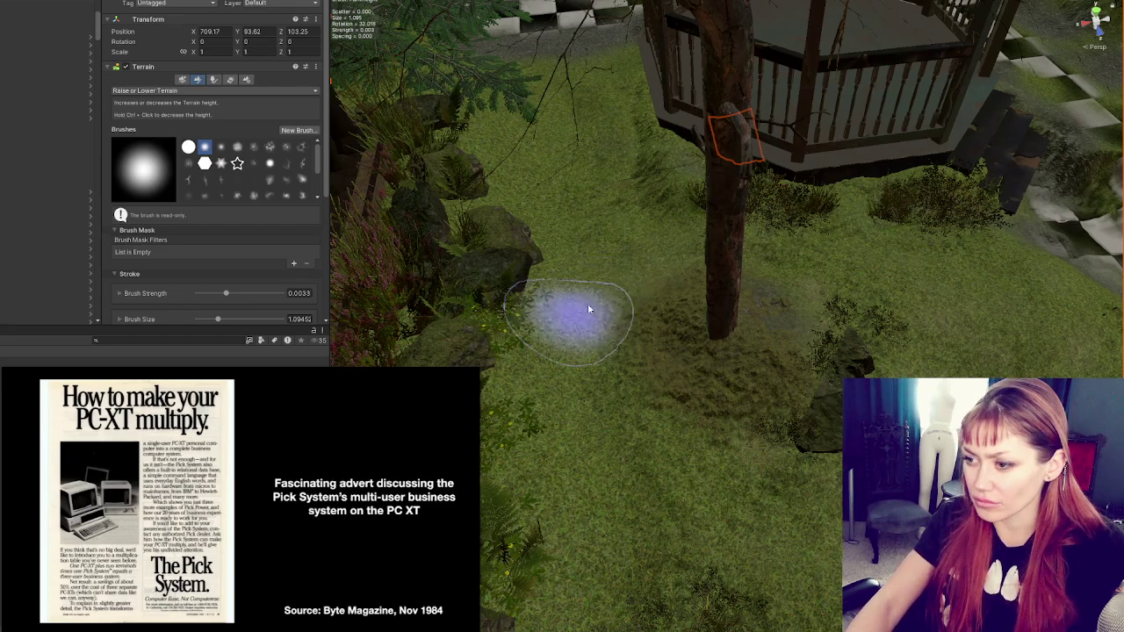
{"action": "scroll", "coordinate": [571, 314], "scroll_direction": "up", "scroll_amount": 10}
{"action": "scroll", "coordinate": [1016, 167], "scroll_direction": "down", "scroll_amount": 10}
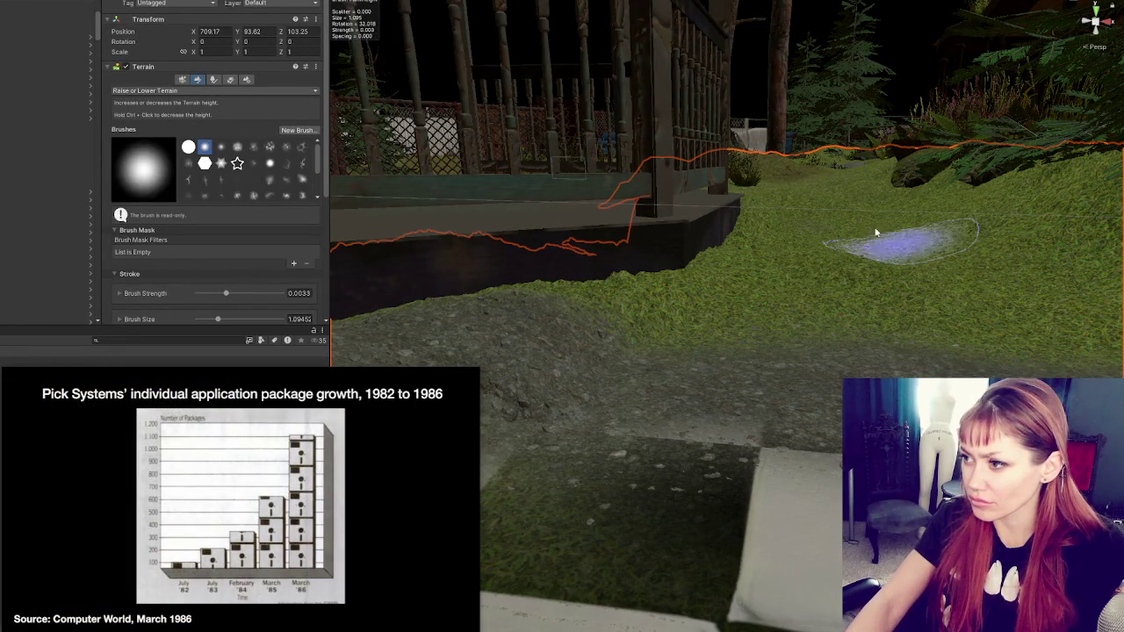
{"action": "mouse_move", "coordinate": [872, 172]}
{"action": "left_mouse_down"}
{"action": "mouse_move", "coordinate": [803, 252]}
{"action": "mouse_move", "coordinate": [792, 306]}
{"action": "left_mouse_up"}
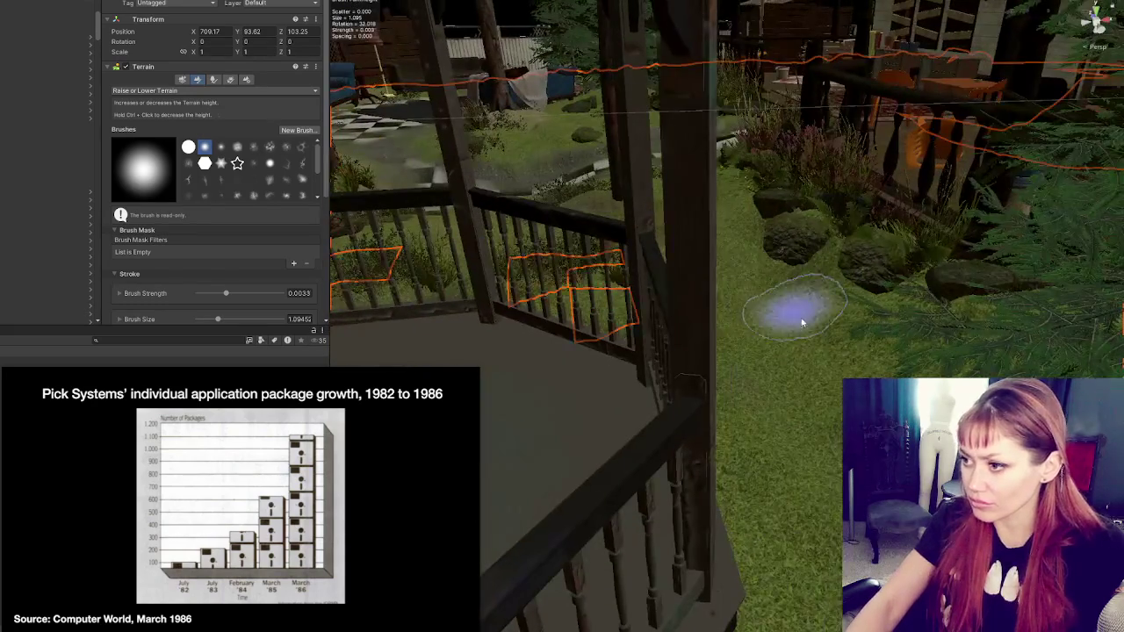
{"action": "mouse_move", "coordinate": [878, 386]}
{"action": "left_mouse_down"}
{"action": "mouse_move", "coordinate": [772, 389]}
{"action": "mouse_move", "coordinate": [343, 246]}
{"action": "left_mouse_up"}
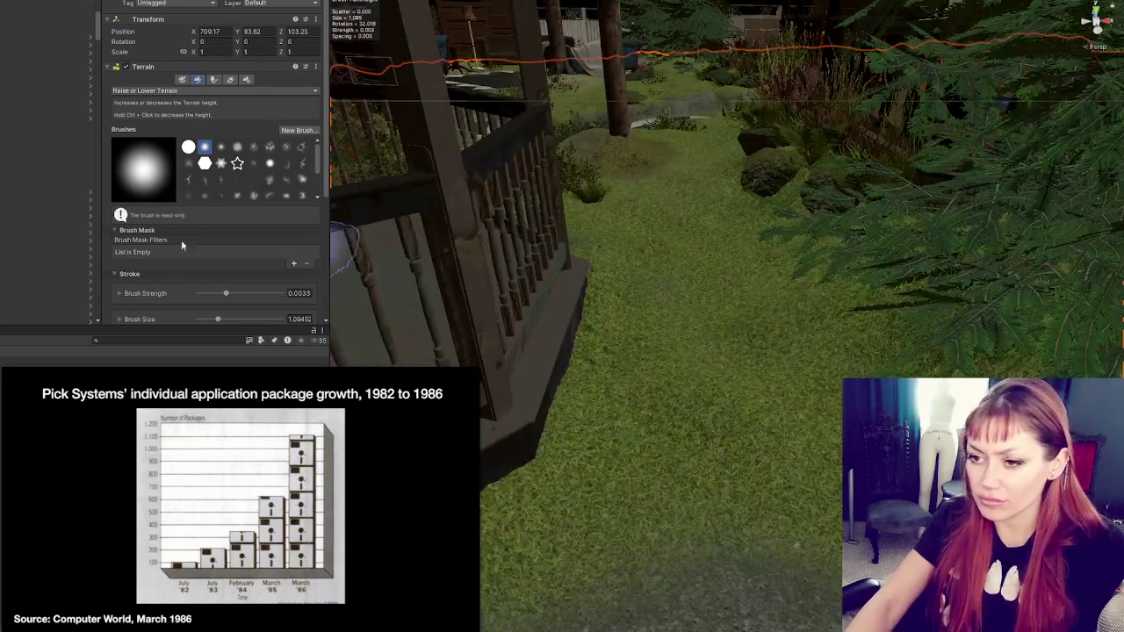
{"action": "left_click", "coordinate": [167, 91]}
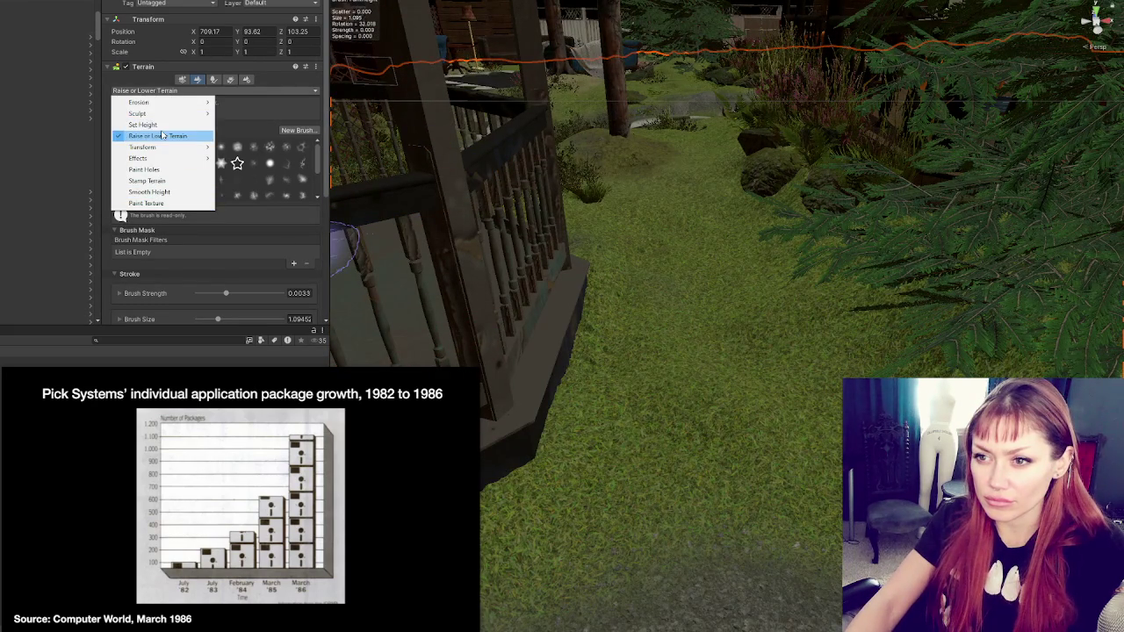
- Choose Smooth Height with brush jitter 1 and Blur Radius 80
{"action": "left_click", "coordinate": [160, 192]}
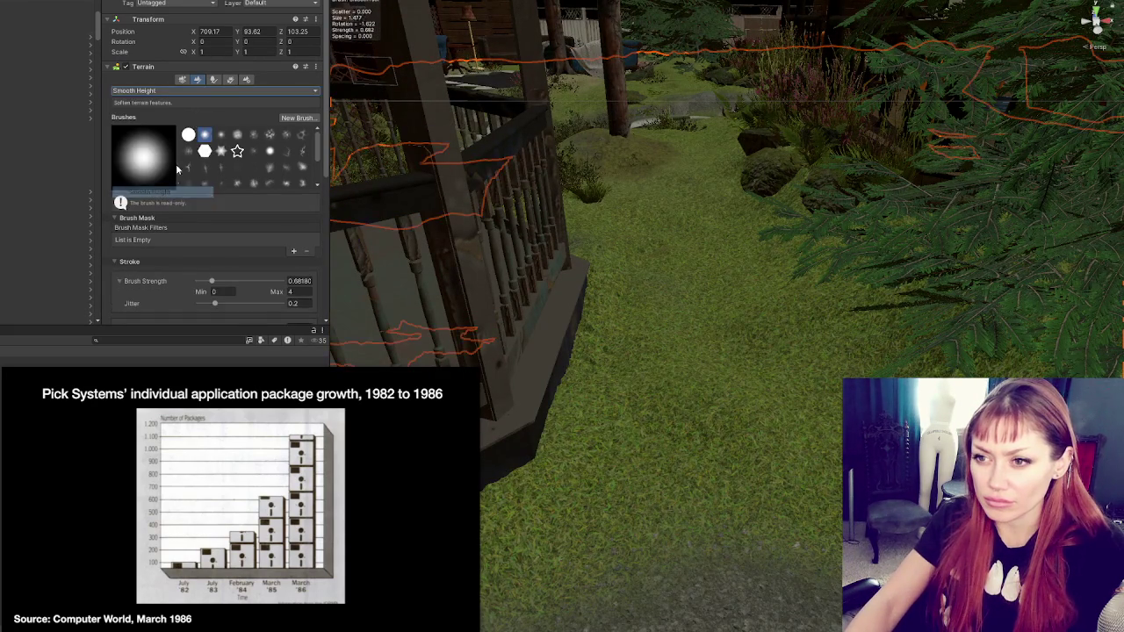
{"action": "scroll", "coordinate": [282, 178], "scroll_direction": "down", "scroll_amount": 5}
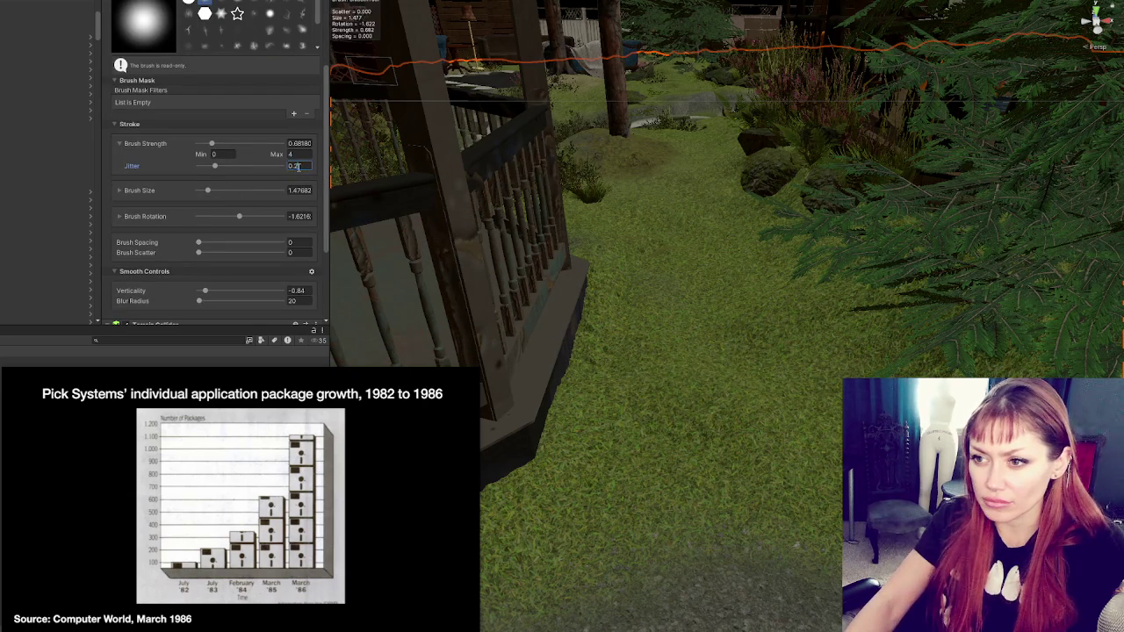
{"action": "left_click", "coordinate": [290, 167]}
{"action": "type", "text": "0.42"}
{"action": "key", "text": "Return"}
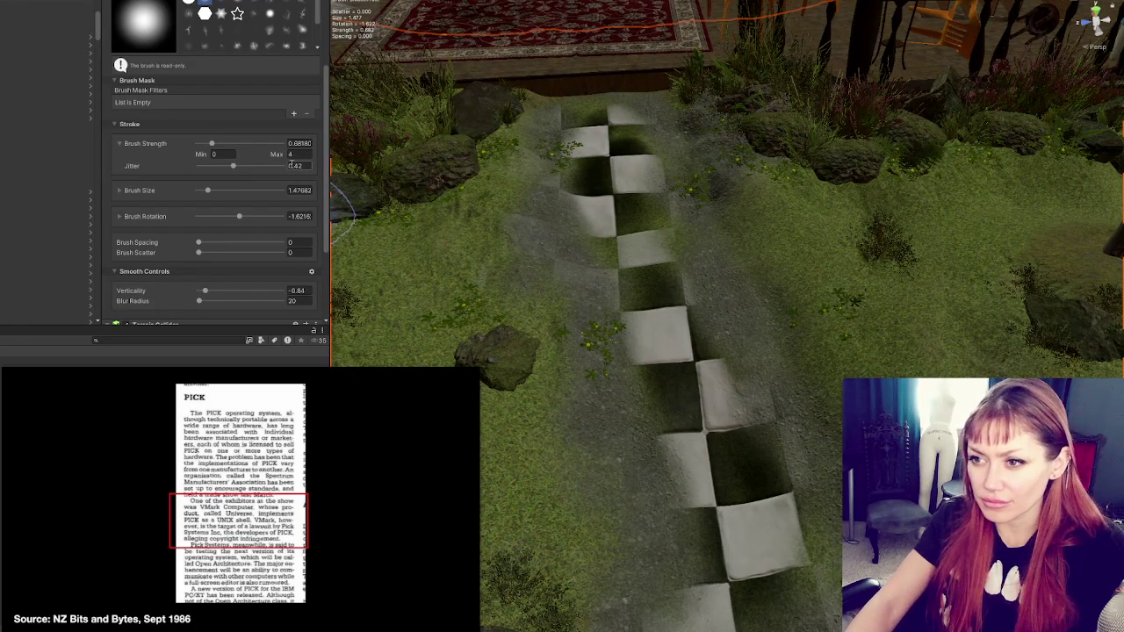
{"action": "type", "text": "1"}
{"action": "key", "text": "Return"}
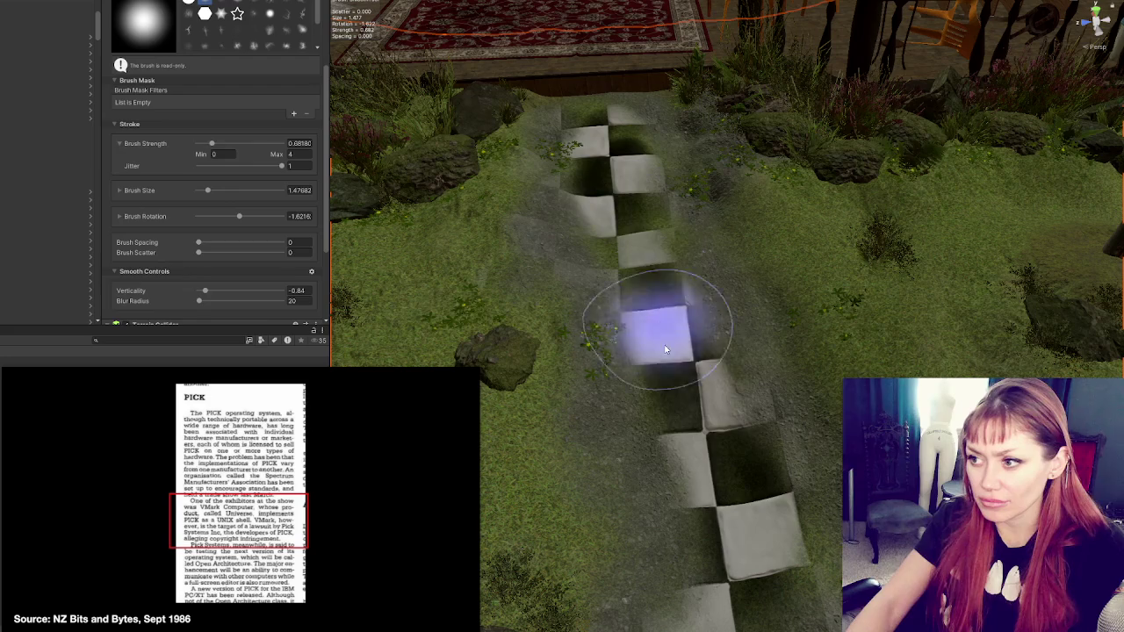
{"action": "scroll", "coordinate": [313, 202], "scroll_direction": "down", "scroll_amount": 3}
{"action": "left_click_drag", "start_coordinate": [263, 186], "coordinate": [223, 185]}
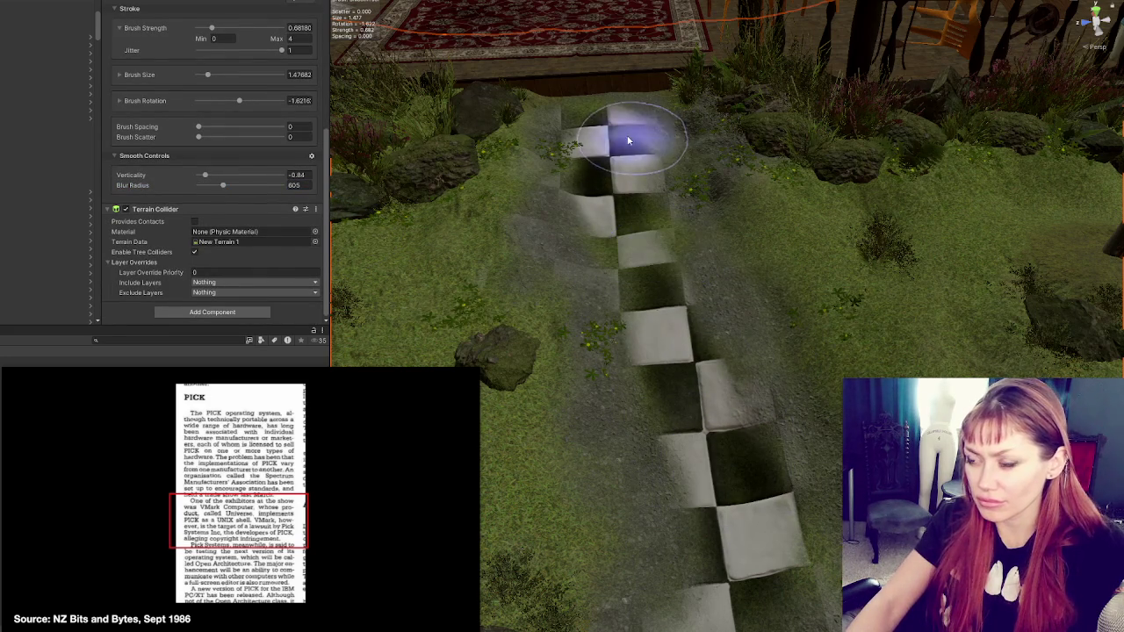
{"action": "left_click", "coordinate": [225, 185]}
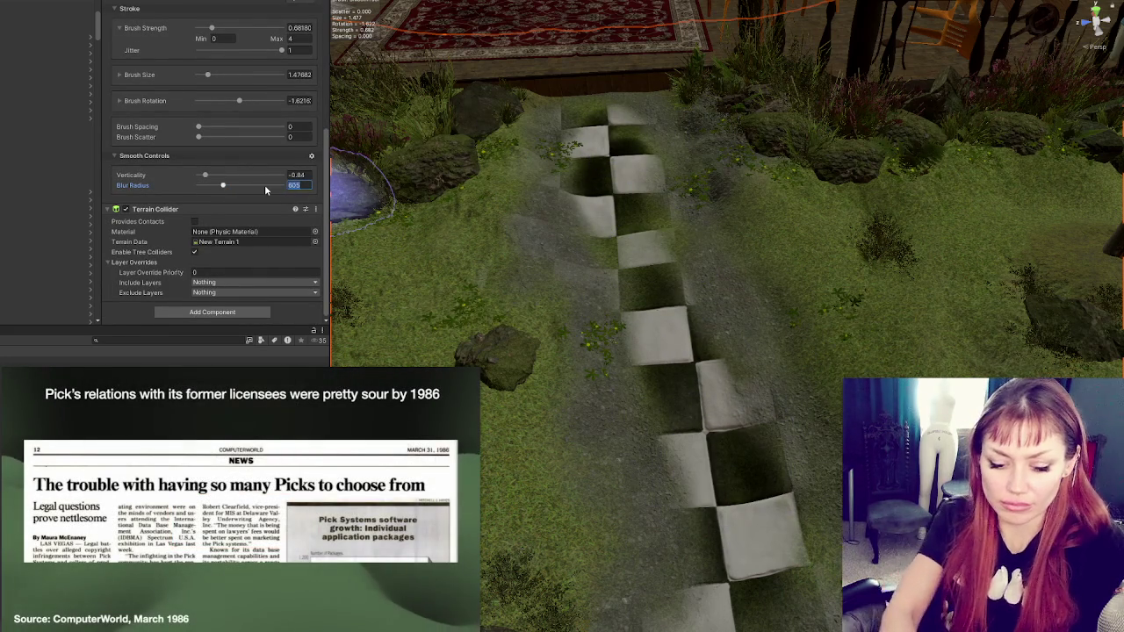
{"action": "type", "text": "80"}
- Smooth the terrain along the upper and lower checkered path
{"action": "mouse_move", "coordinate": [573, 143]}
{"action": "left_mouse_down"}
{"action": "mouse_move", "coordinate": [640, 138]}
{"action": "mouse_move", "coordinate": [648, 281]}
{"action": "mouse_move", "coordinate": [719, 430]}
{"action": "mouse_move", "coordinate": [693, 532]}
{"action": "left_mouse_up"}
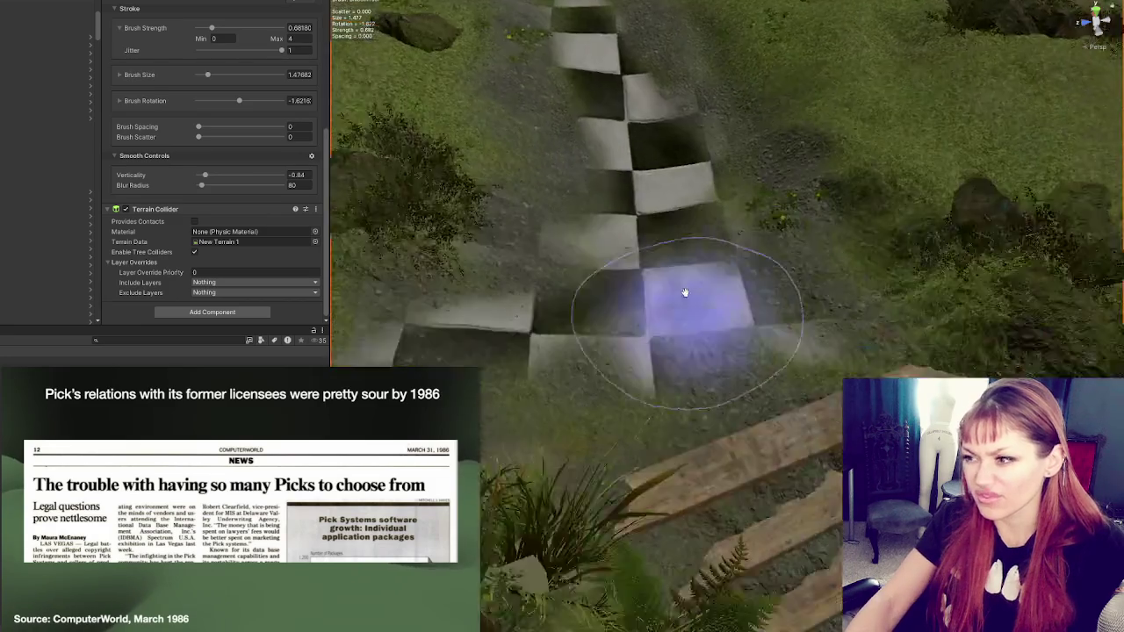
{"action": "scroll", "coordinate": [681, 282], "scroll_direction": "down", "scroll_amount": 2}
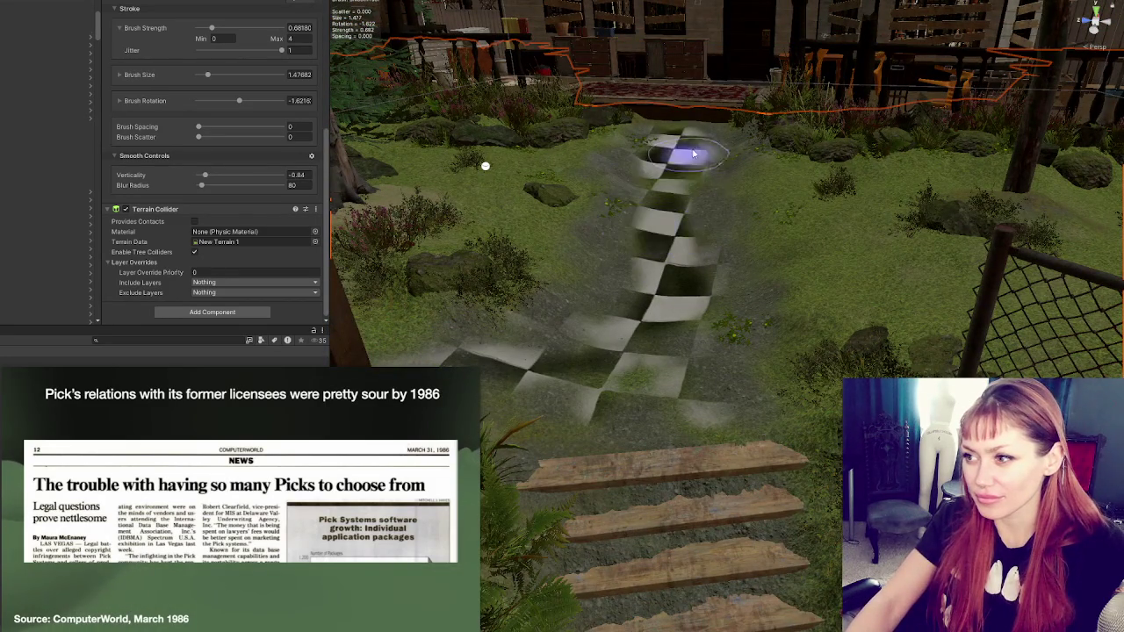
{"action": "mouse_move", "coordinate": [662, 201]}
{"action": "left_mouse_down"}
{"action": "mouse_move", "coordinate": [609, 258]}
{"action": "mouse_move", "coordinate": [677, 326]}
{"action": "mouse_move", "coordinate": [653, 301]}
{"action": "mouse_move", "coordinate": [665, 293]}
{"action": "mouse_move", "coordinate": [664, 250]}
{"action": "left_mouse_up"}
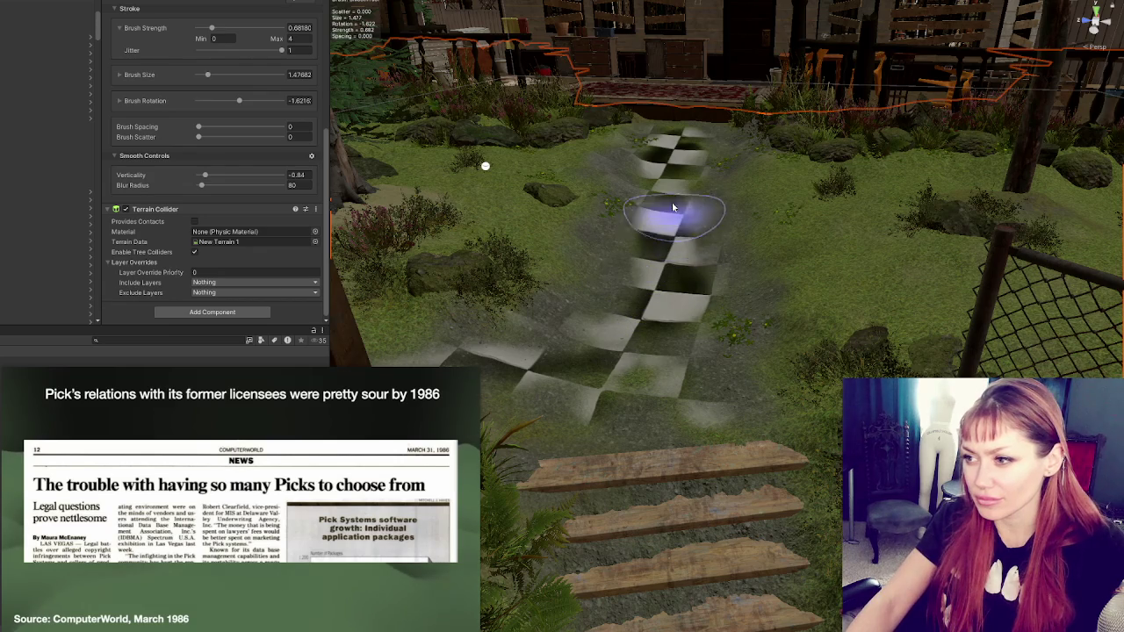
{"action": "mouse_move", "coordinate": [684, 154]}
{"action": "left_mouse_down"}
{"action": "mouse_move", "coordinate": [667, 143]}
{"action": "mouse_move", "coordinate": [628, 283]}
{"action": "left_mouse_up"}
{"action": "scroll", "coordinate": [155, 52], "scroll_direction": "up", "scroll_amount": 5}
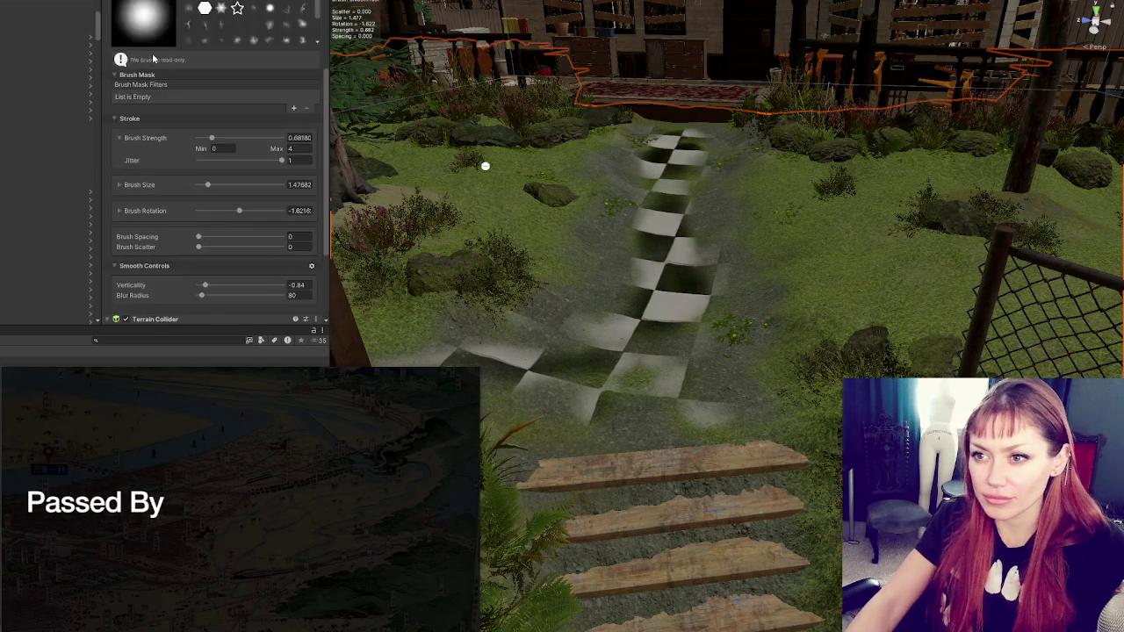
{"action": "left_click", "coordinate": [154, 67]}
{"action": "left_click", "coordinate": [154, 66]}
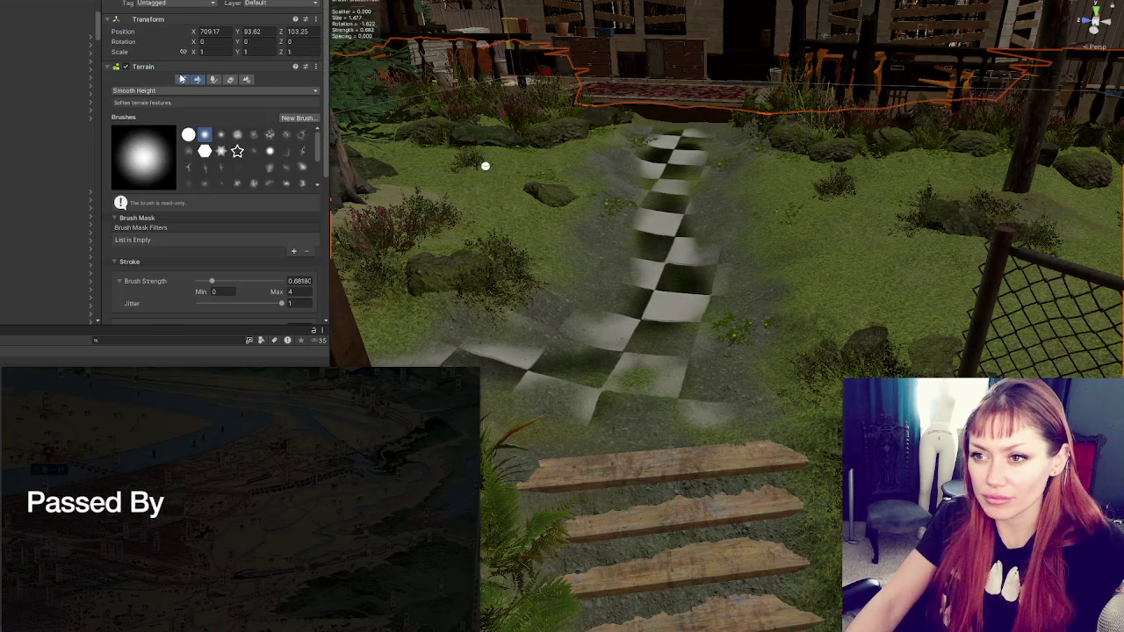
- Switch the terrain tool back to Raise or Lower Terrain
{"action": "left_click", "coordinate": [181, 79]}
{"action": "left_click", "coordinate": [196, 79]}
{"action": "left_click", "coordinate": [167, 91]}
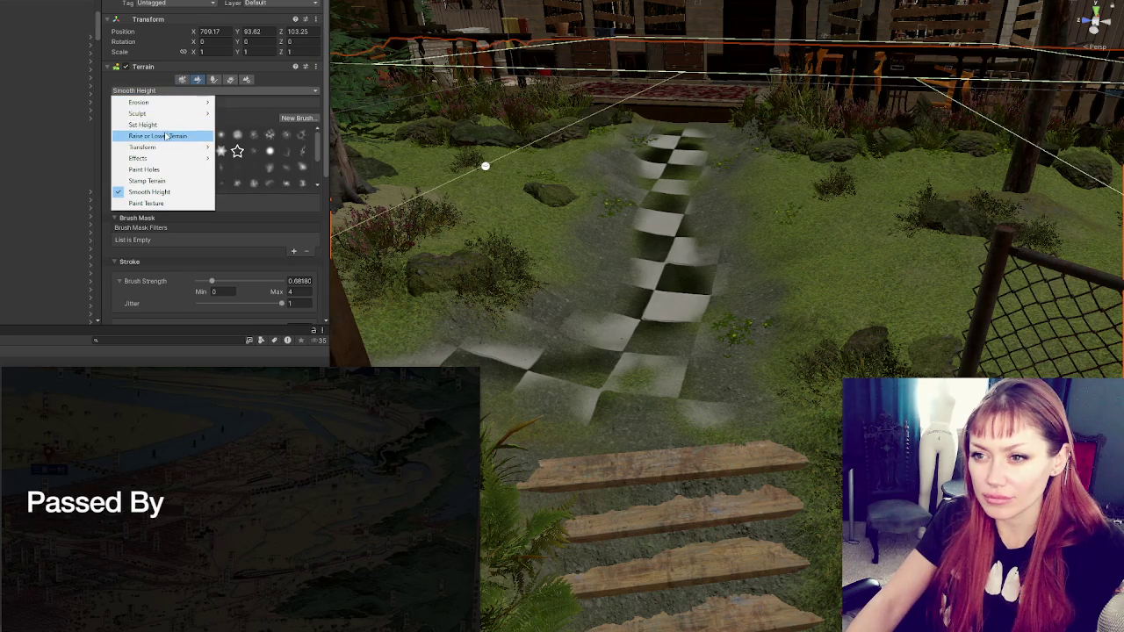
{"action": "left_click", "coordinate": [167, 138]}
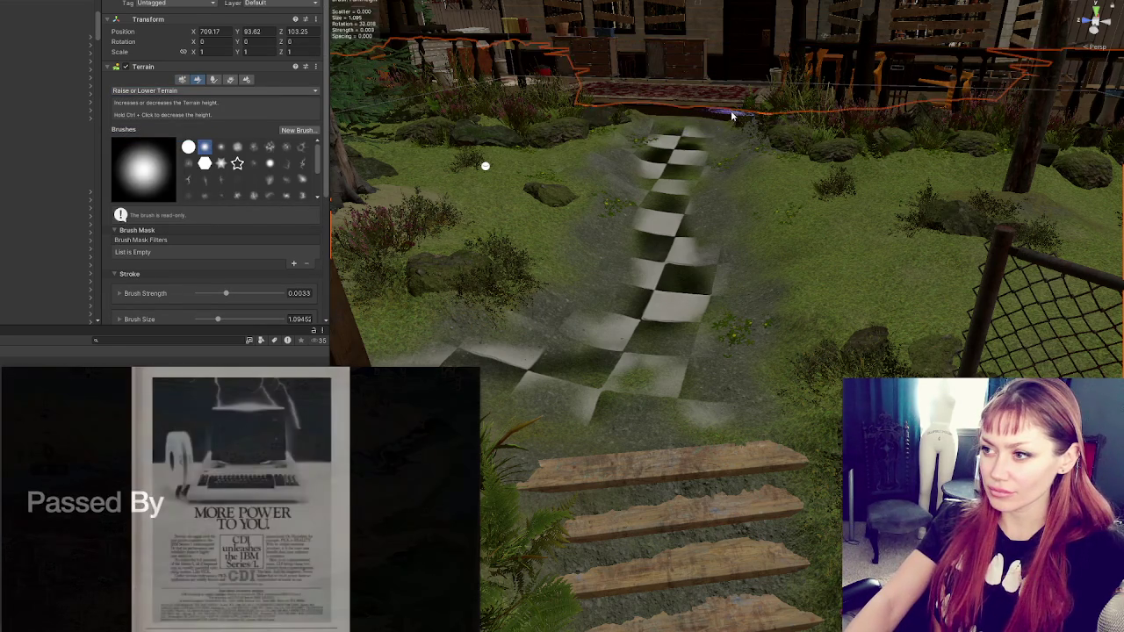
- Reselect the terrain in Raise or Lower mode after framing the wooden stairs
{"action": "left_click", "coordinate": [682, 466]}
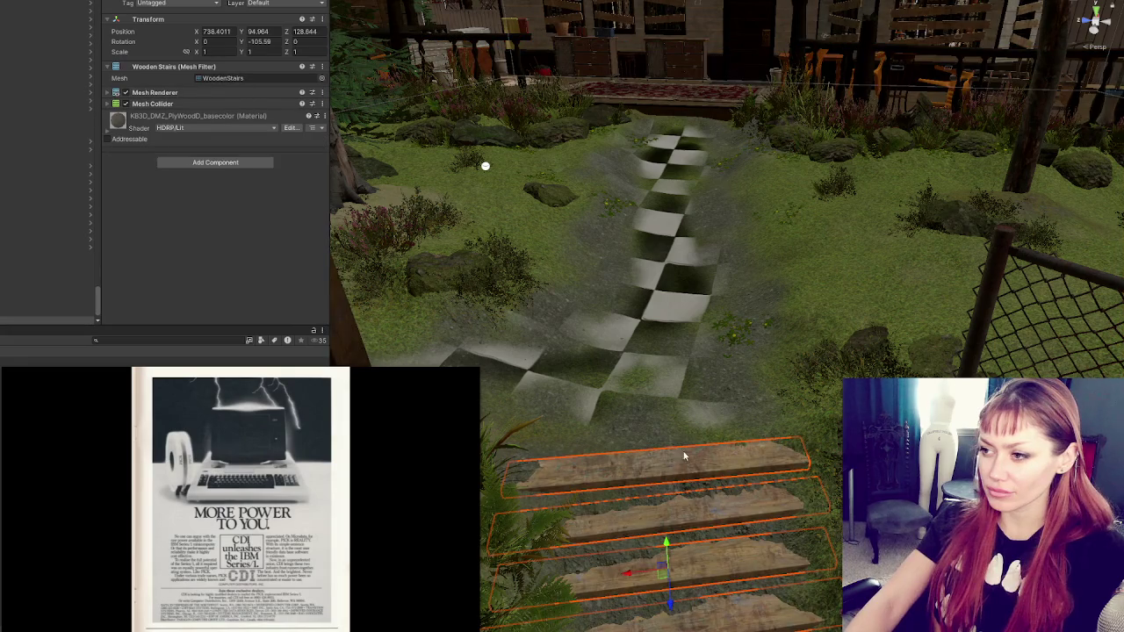
{"action": "key", "text": "f"}
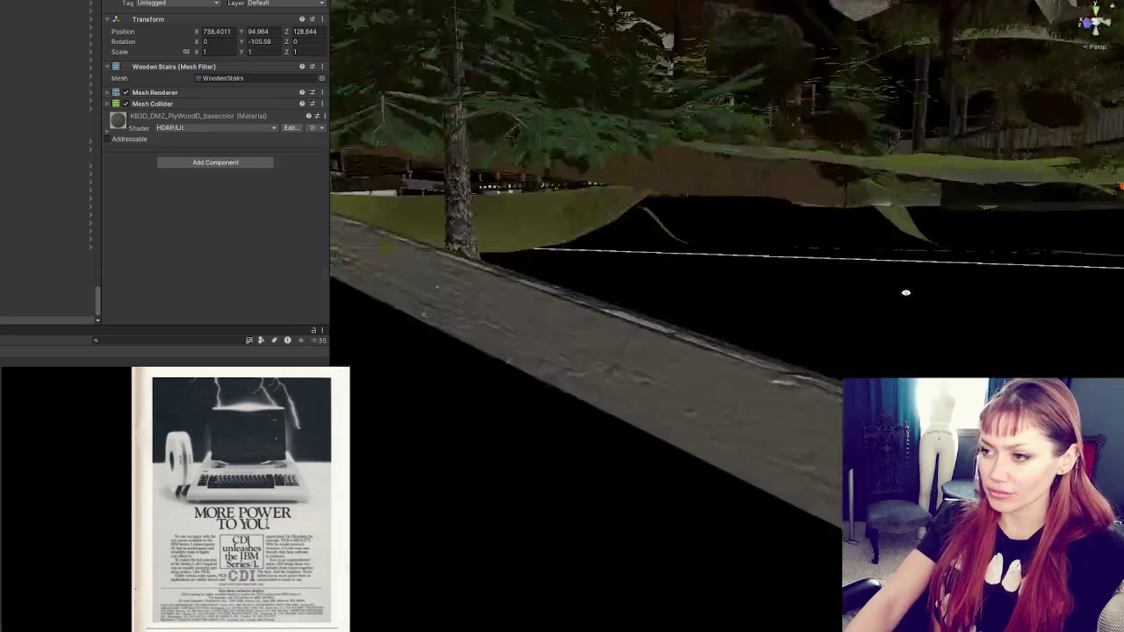
{"action": "mouse_move", "coordinate": [907, 293]}
{"action": "left_mouse_down"}
{"action": "mouse_move", "coordinate": [687, 403]}
{"action": "mouse_move", "coordinate": [732, 400]}
{"action": "left_mouse_up"}
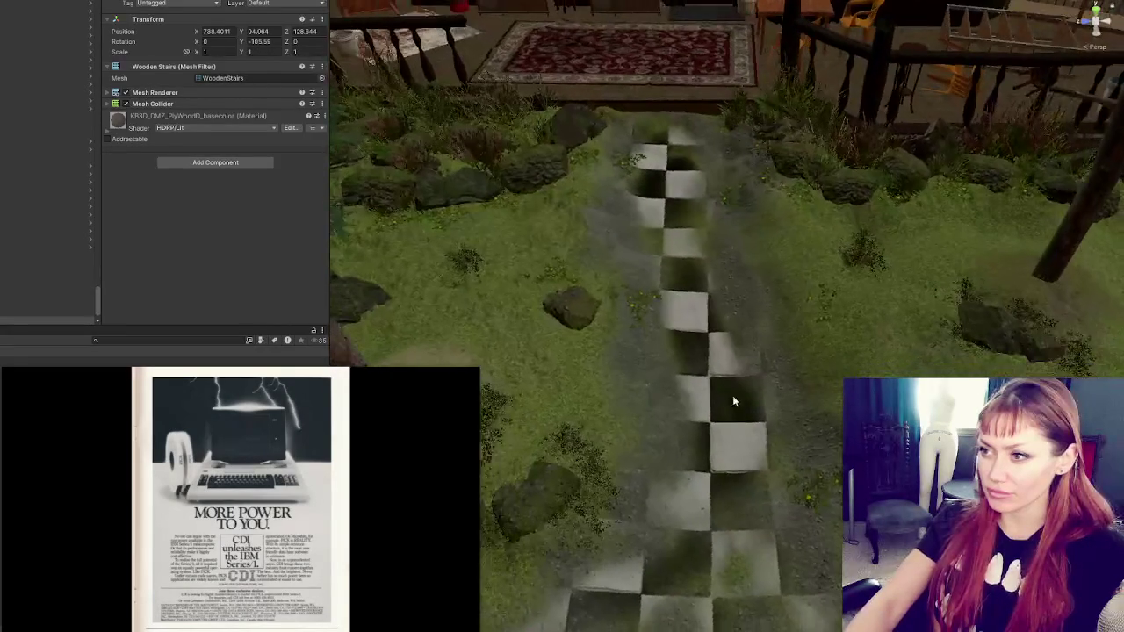
{"action": "left_click", "coordinate": [692, 135]}
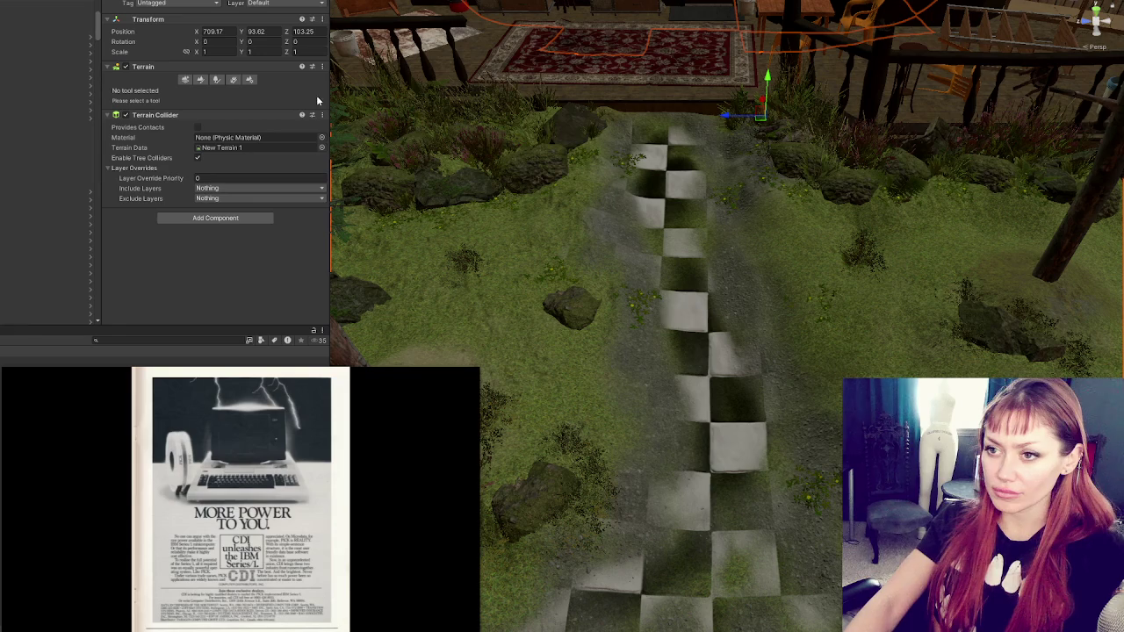
{"action": "left_click", "coordinate": [202, 80]}
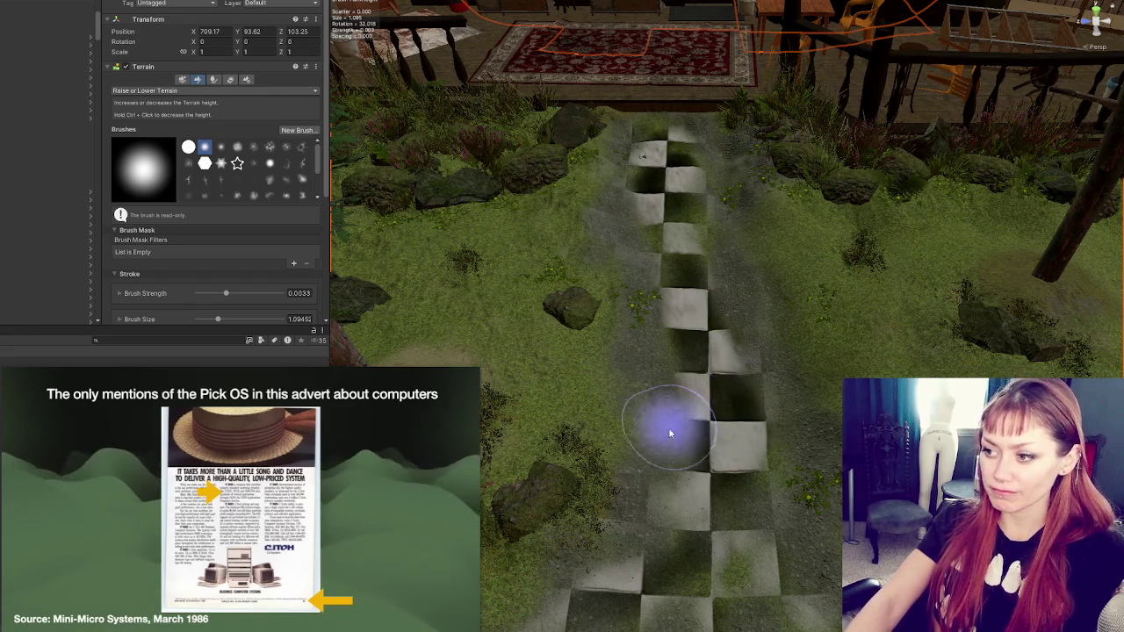
{"action": "mouse_move", "coordinate": [752, 439]}
{"action": "left_mouse_down"}
{"action": "mouse_move", "coordinate": [749, 225]}
{"action": "mouse_move", "coordinate": [740, 258]}
{"action": "mouse_move", "coordinate": [735, 220]}
{"action": "mouse_move", "coordinate": [647, 238]}
{"action": "left_mouse_up"}
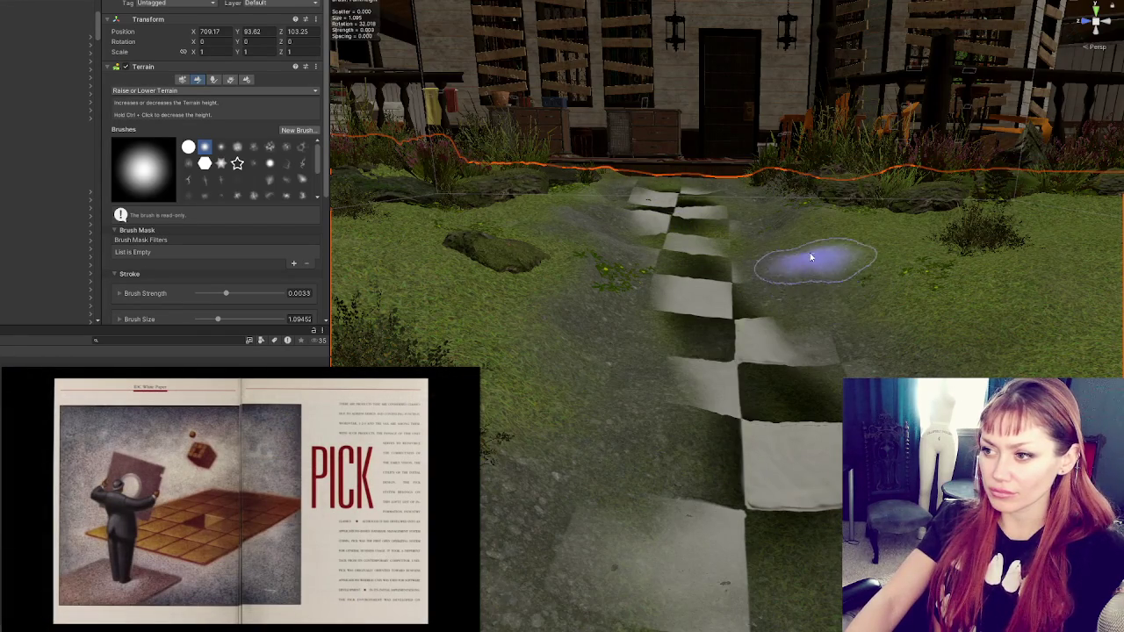
{"action": "scroll", "coordinate": [808, 272], "scroll_direction": "up", "scroll_amount": 2}
{"action": "mouse_move", "coordinate": [825, 256]}
{"action": "left_mouse_down"}
{"action": "mouse_move", "coordinate": [810, 201]}
{"action": "mouse_move", "coordinate": [747, 136]}
{"action": "mouse_move", "coordinate": [747, 238]}
{"action": "mouse_move", "coordinate": [810, 254]}
{"action": "left_mouse_up"}
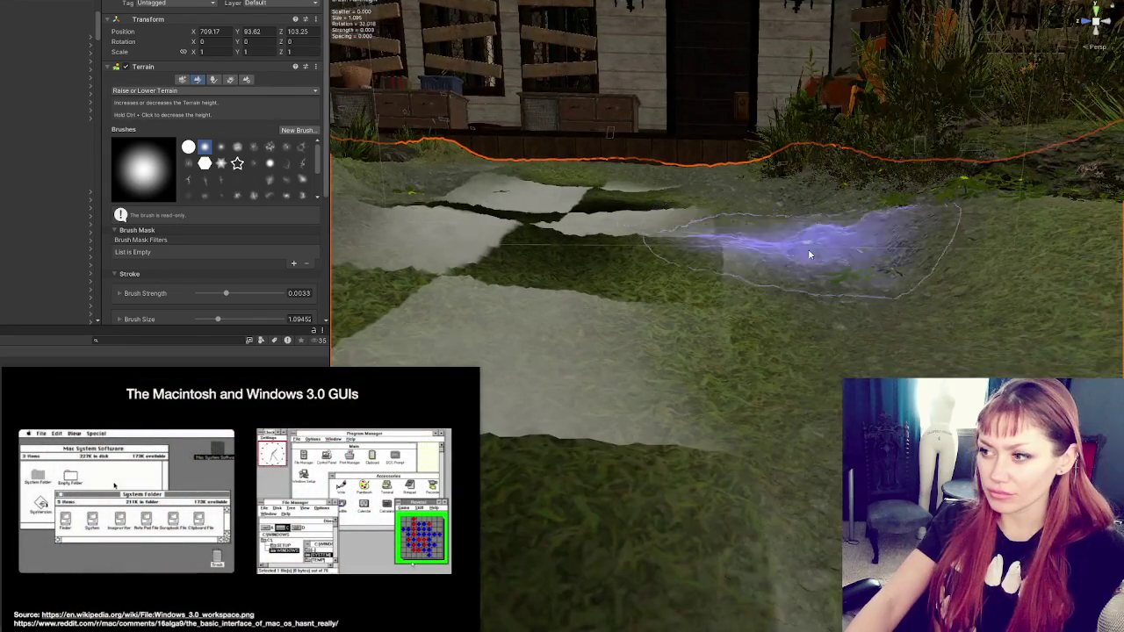
{"action": "left_click", "coordinate": [809, 255]}
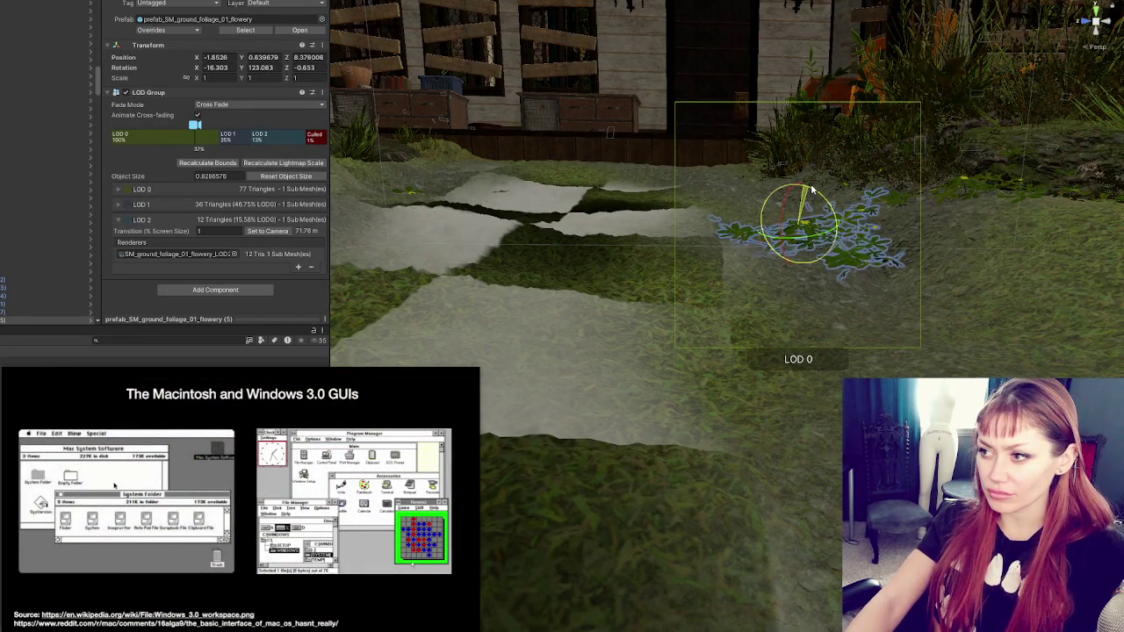
- Raise the flowery foliage clump slightly and slide it onto the lawn just left of the checkered path
{"action": "left_click_drag", "start_coordinate": [822, 202], "coordinate": [747, 227]}
{"action": "left_click", "coordinate": [525, 253]}
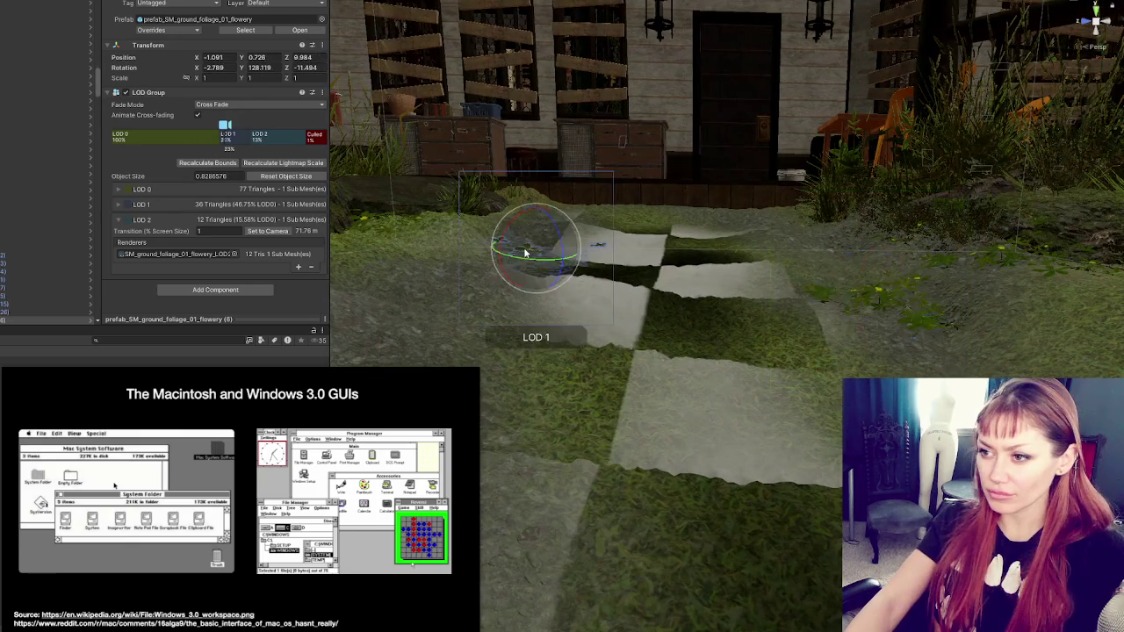
{"action": "left_click_drag", "start_coordinate": [542, 205], "coordinate": [541, 198]}
{"action": "mouse_move", "coordinate": [711, 223]}
{"action": "left_mouse_down"}
{"action": "mouse_move", "coordinate": [695, 183]}
{"action": "mouse_move", "coordinate": [669, 176]}
{"action": "mouse_move", "coordinate": [702, 264]}
{"action": "mouse_move", "coordinate": [712, 337]}
{"action": "left_mouse_up"}
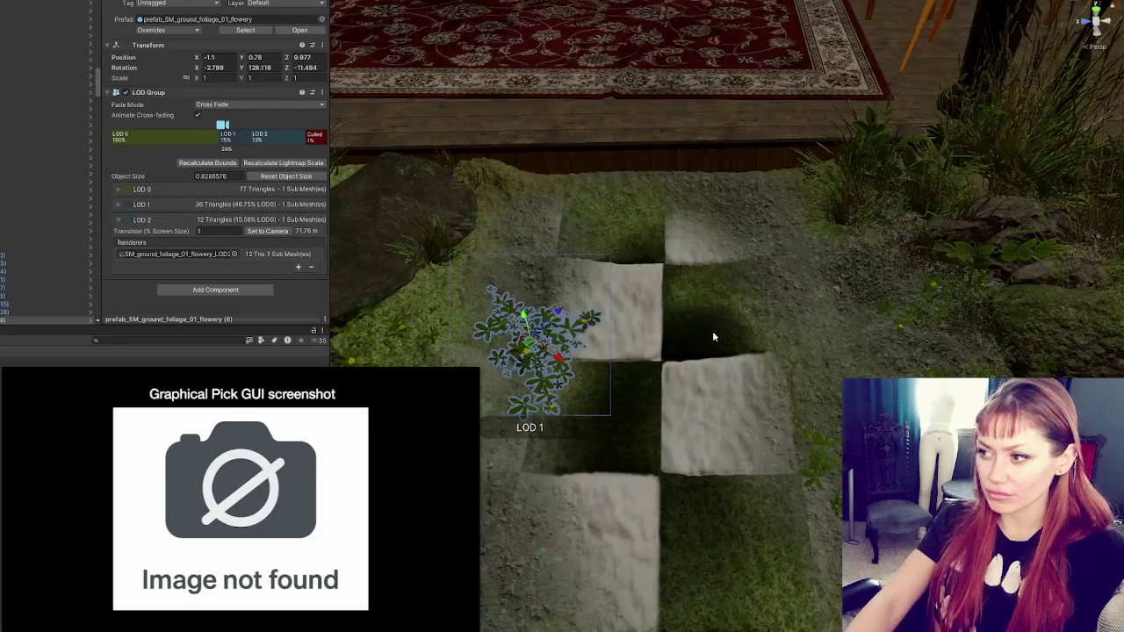
{"action": "mouse_move", "coordinate": [567, 360]}
{"action": "left_mouse_down"}
{"action": "mouse_move", "coordinate": [524, 322]}
{"action": "mouse_move", "coordinate": [639, 258]}
{"action": "mouse_move", "coordinate": [622, 155]}
{"action": "left_mouse_up"}
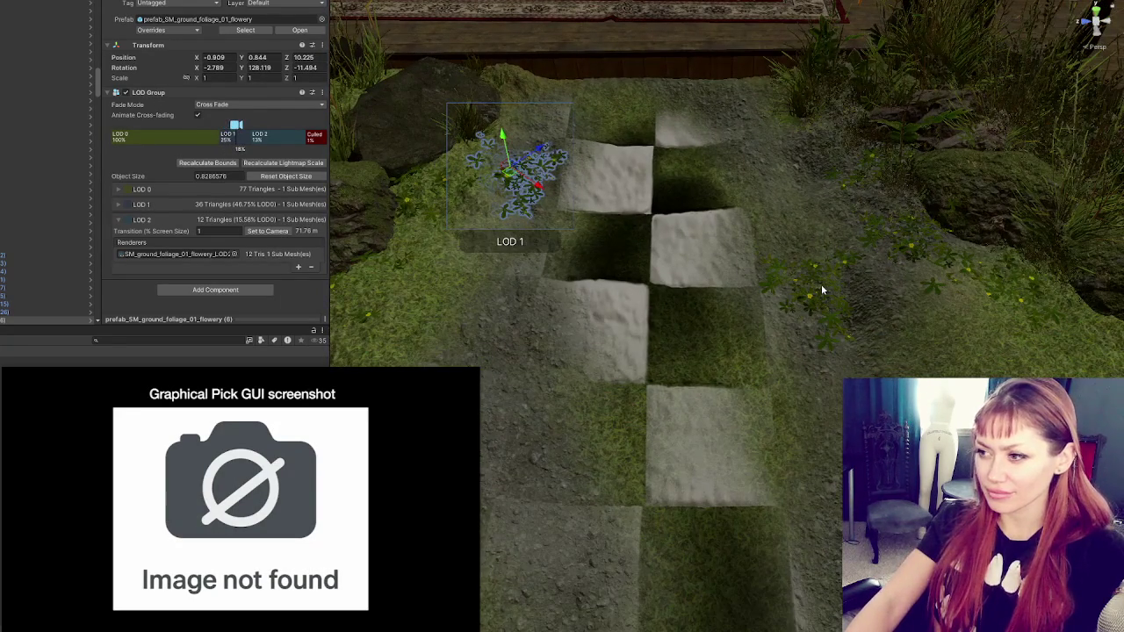
{"action": "left_click", "coordinate": [840, 283]}
{"action": "left_click", "coordinate": [809, 282]}
{"action": "left_click_drag", "start_coordinate": [839, 303], "coordinate": [811, 289]}
{"action": "left_click", "coordinate": [685, 293]}
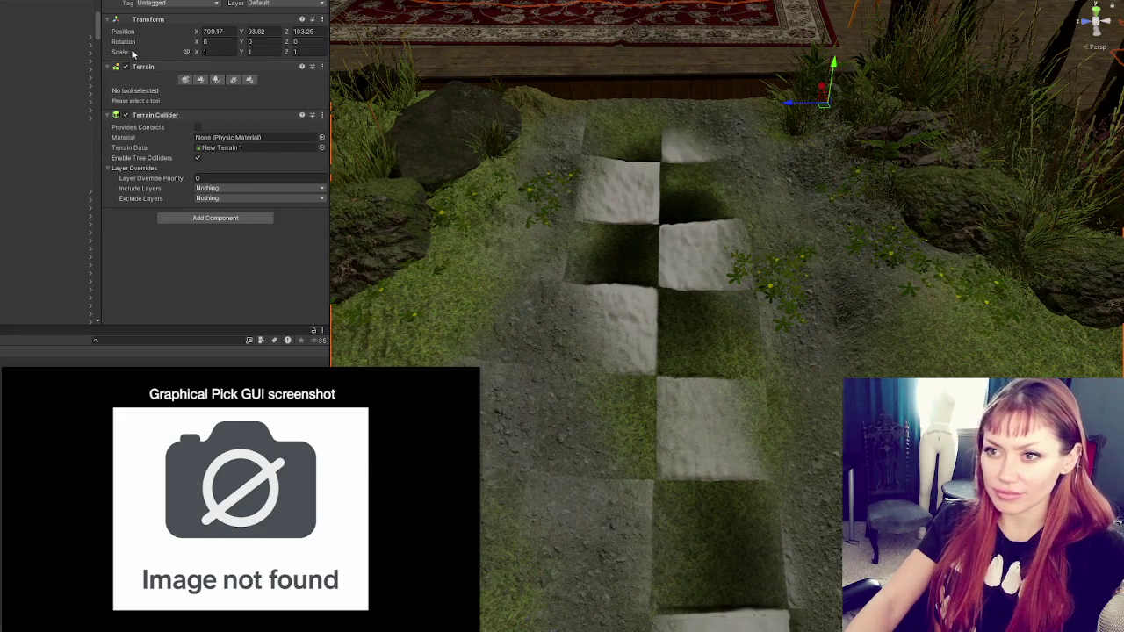
- Open Paint Terrain for the terrain and choose the Smooth Height tool
{"action": "left_click", "coordinate": [186, 80]}
{"action": "left_click", "coordinate": [200, 80]}
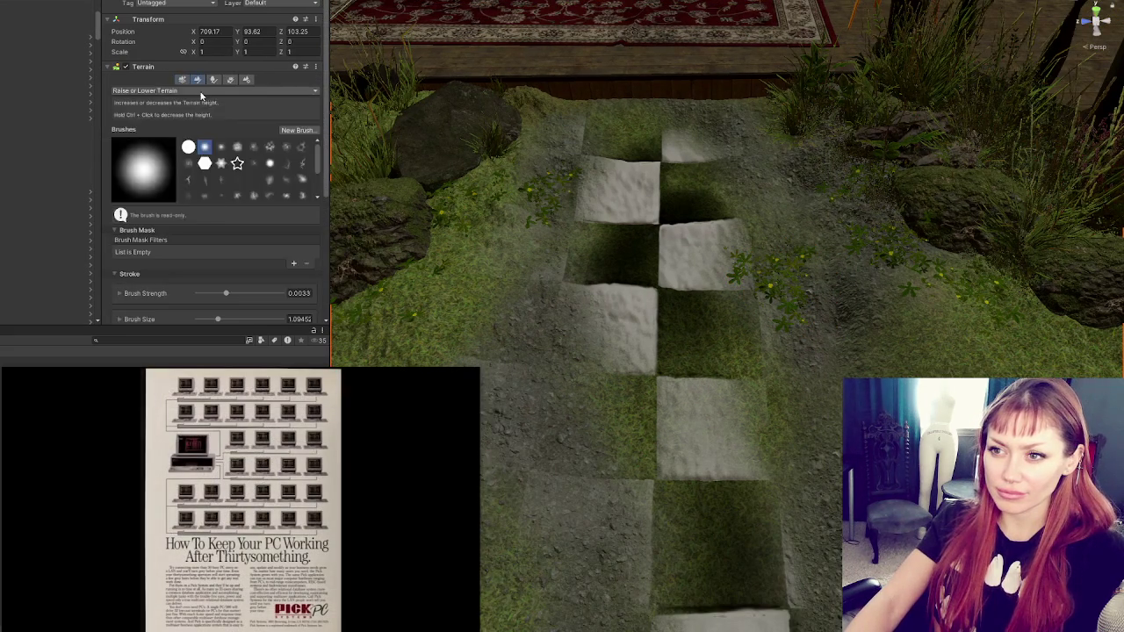
{"action": "left_click", "coordinate": [176, 90]}
{"action": "left_click", "coordinate": [150, 192]}
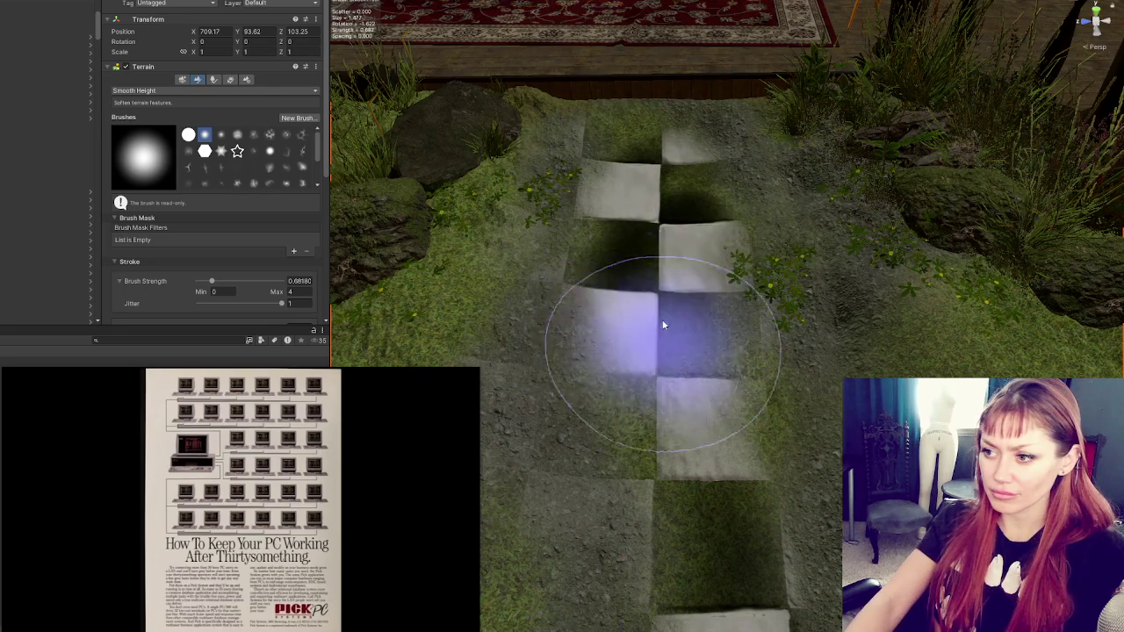
- Pan along the tile path and switch the terrain tool to Paint Texture
{"action": "left_click_drag", "start_coordinate": [697, 427], "coordinate": [714, 267]}
{"action": "mouse_move", "coordinate": [769, 497]}
{"action": "left_mouse_down"}
{"action": "mouse_move", "coordinate": [740, 301]}
{"action": "mouse_move", "coordinate": [729, 452]}
{"action": "mouse_move", "coordinate": [735, 346]}
{"action": "mouse_move", "coordinate": [748, 469]}
{"action": "mouse_move", "coordinate": [728, 334]}
{"action": "mouse_move", "coordinate": [677, 196]}
{"action": "mouse_move", "coordinate": [619, 131]}
{"action": "mouse_move", "coordinate": [702, 372]}
{"action": "mouse_move", "coordinate": [743, 389]}
{"action": "mouse_move", "coordinate": [718, 241]}
{"action": "mouse_move", "coordinate": [710, 291]}
{"action": "mouse_move", "coordinate": [734, 394]}
{"action": "mouse_move", "coordinate": [824, 399]}
{"action": "mouse_move", "coordinate": [694, 267]}
{"action": "mouse_move", "coordinate": [714, 381]}
{"action": "mouse_move", "coordinate": [698, 305]}
{"action": "mouse_move", "coordinate": [715, 339]}
{"action": "mouse_move", "coordinate": [670, 269]}
{"action": "mouse_move", "coordinate": [690, 181]}
{"action": "mouse_move", "coordinate": [666, 129]}
{"action": "mouse_move", "coordinate": [602, 187]}
{"action": "mouse_move", "coordinate": [602, 231]}
{"action": "mouse_move", "coordinate": [720, 427]}
{"action": "mouse_move", "coordinate": [747, 430]}
{"action": "left_mouse_up"}
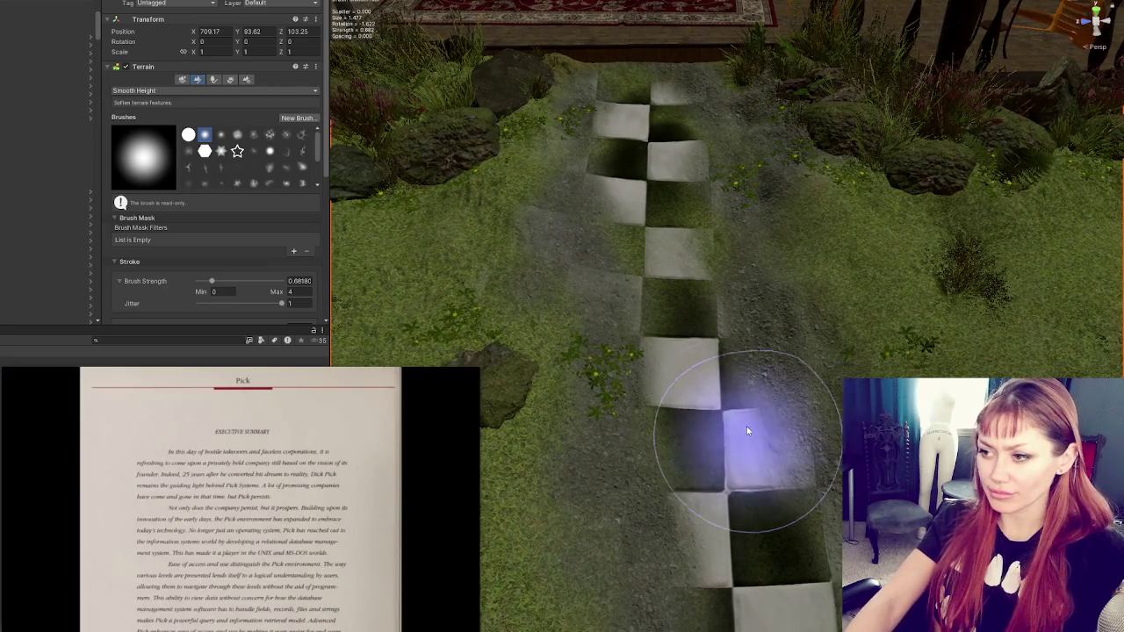
{"action": "left_click", "coordinate": [167, 90]}
{"action": "left_click", "coordinate": [175, 203]}
- Paint a faint test stroke across the tile path at brush strength 0.01
{"action": "scroll", "coordinate": [253, 195], "scroll_direction": "down", "scroll_amount": 5}
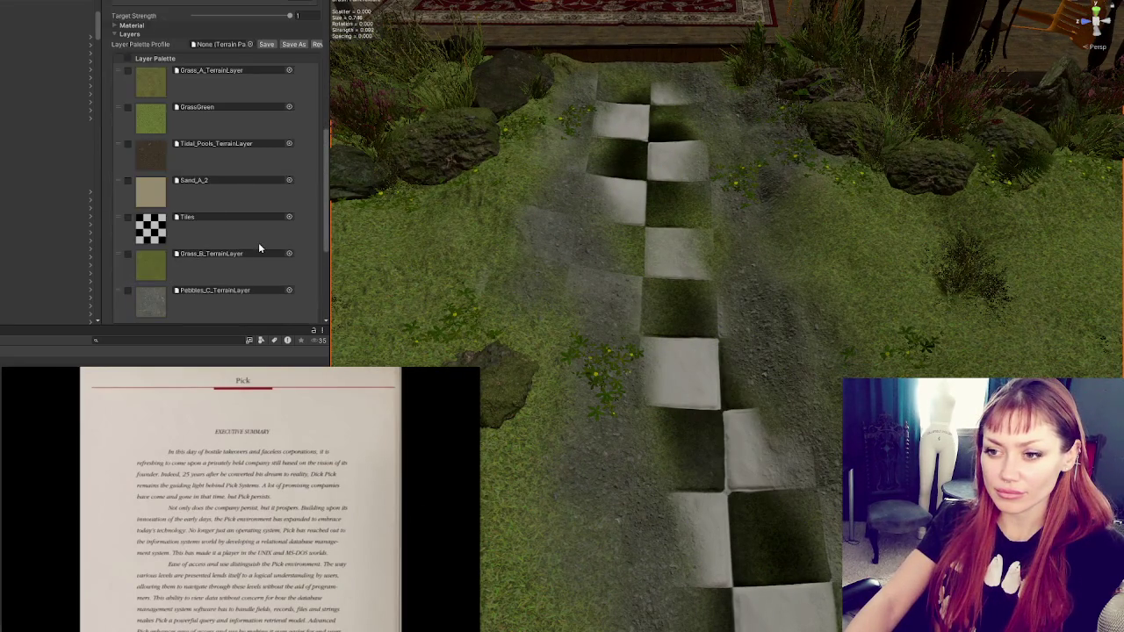
{"action": "scroll", "coordinate": [295, 240], "scroll_direction": "down", "scroll_amount": 4}
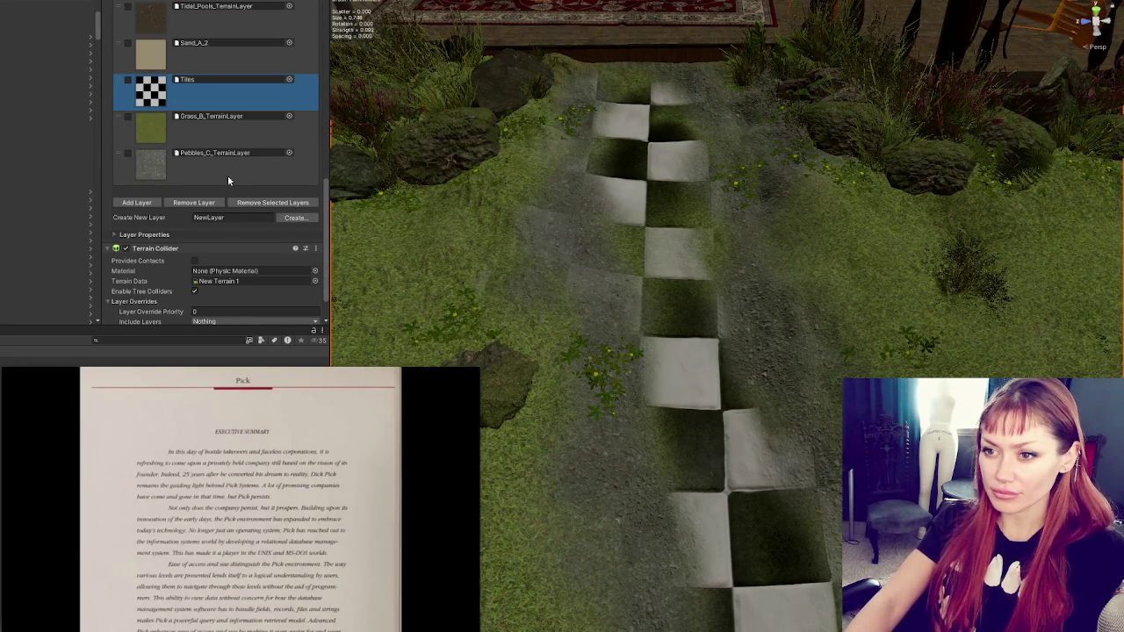
{"action": "left_click_drag", "start_coordinate": [762, 324], "coordinate": [609, 305]}
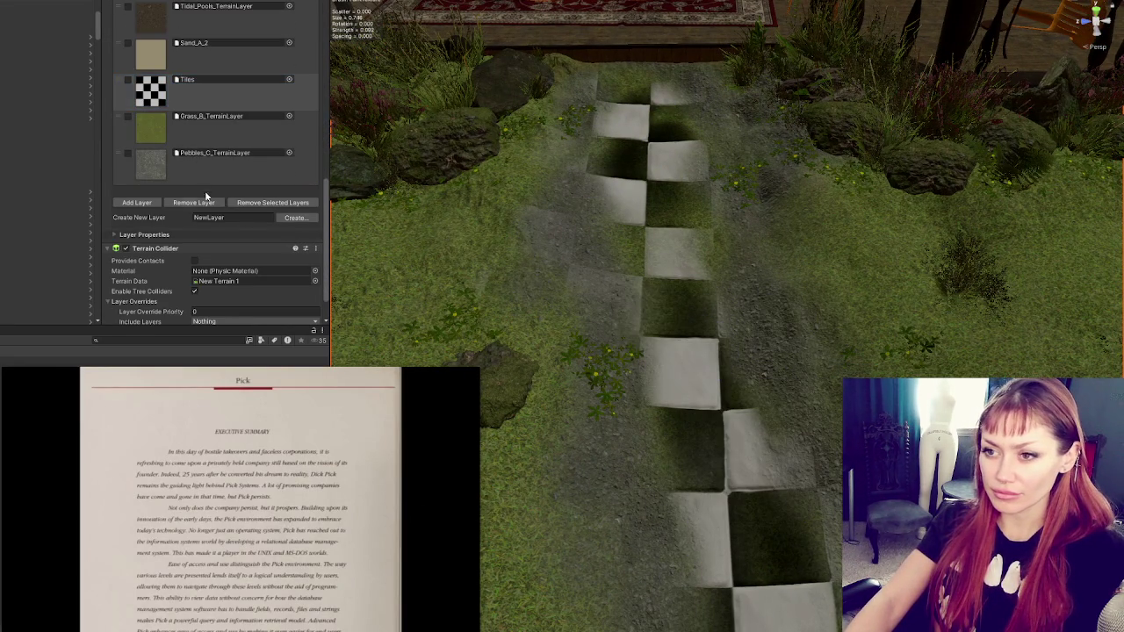
{"action": "scroll", "coordinate": [206, 196], "scroll_direction": "up", "scroll_amount": 9}
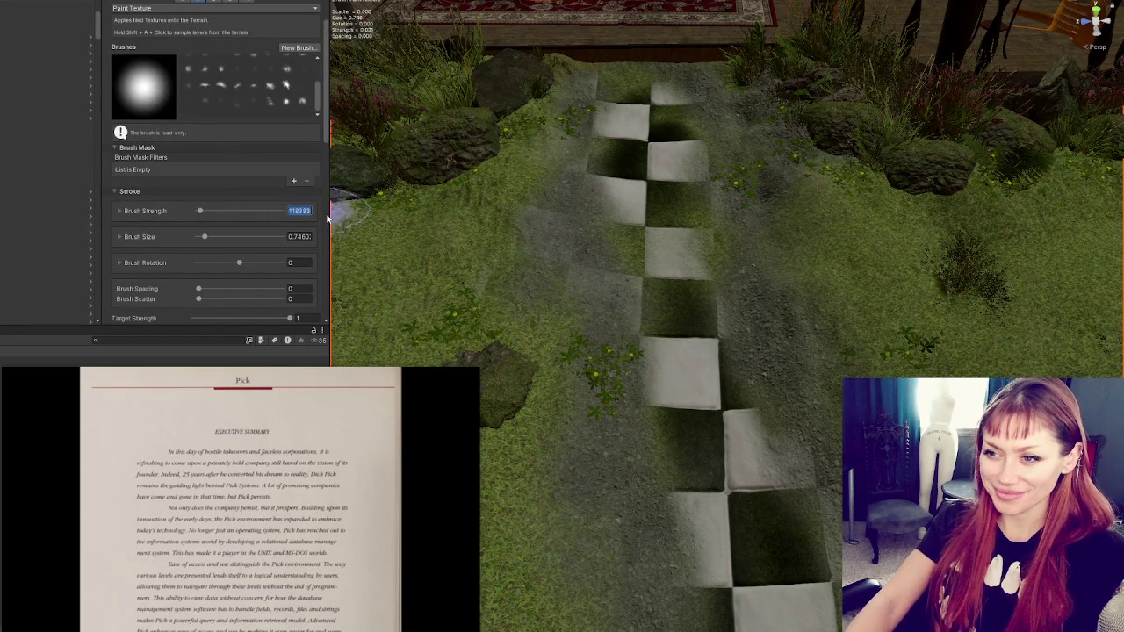
{"action": "left_click_drag", "start_coordinate": [546, 264], "coordinate": [652, 322]}
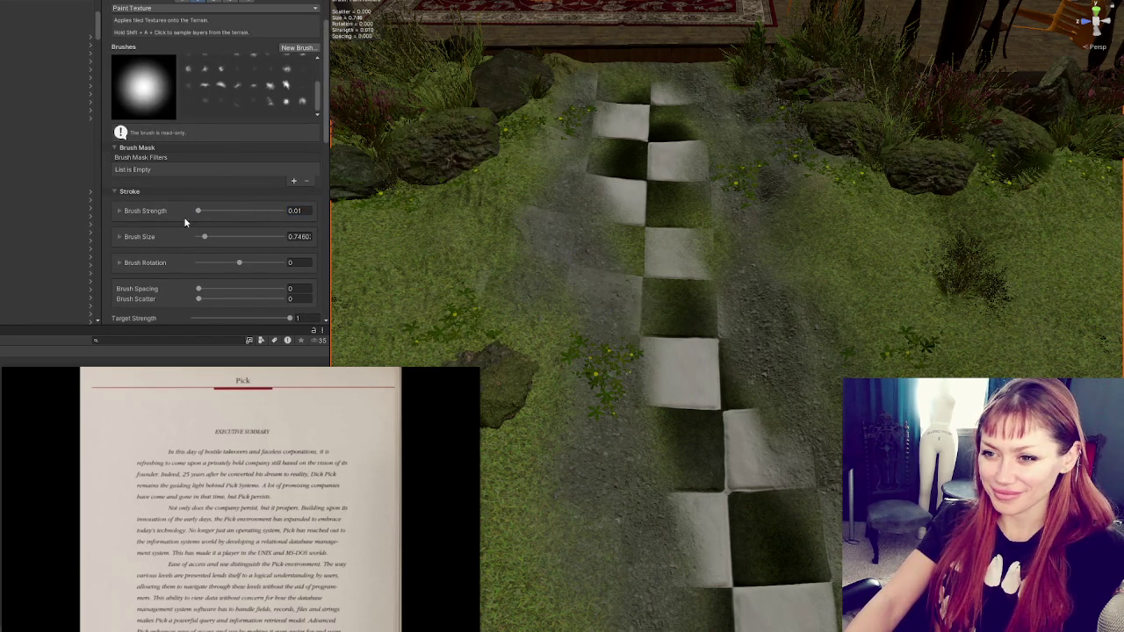
- Paint a faint streak across the grass toward the path and select Pebbles_C_TerrainLayer
{"action": "left_click", "coordinate": [150, 212]}
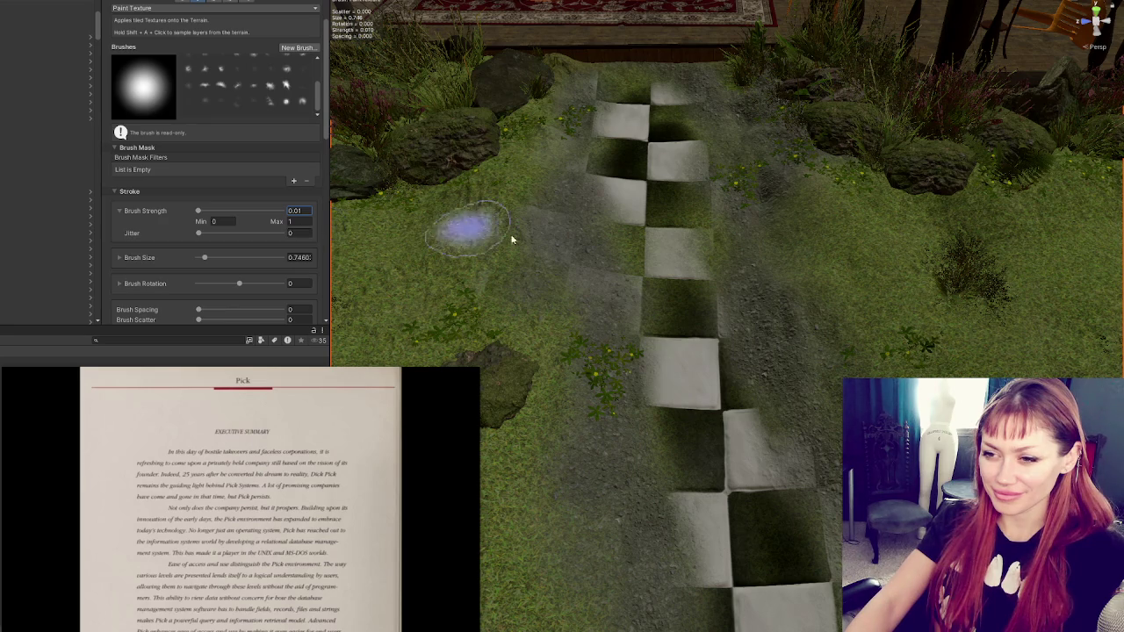
{"action": "left_click_drag", "start_coordinate": [511, 239], "coordinate": [618, 296]}
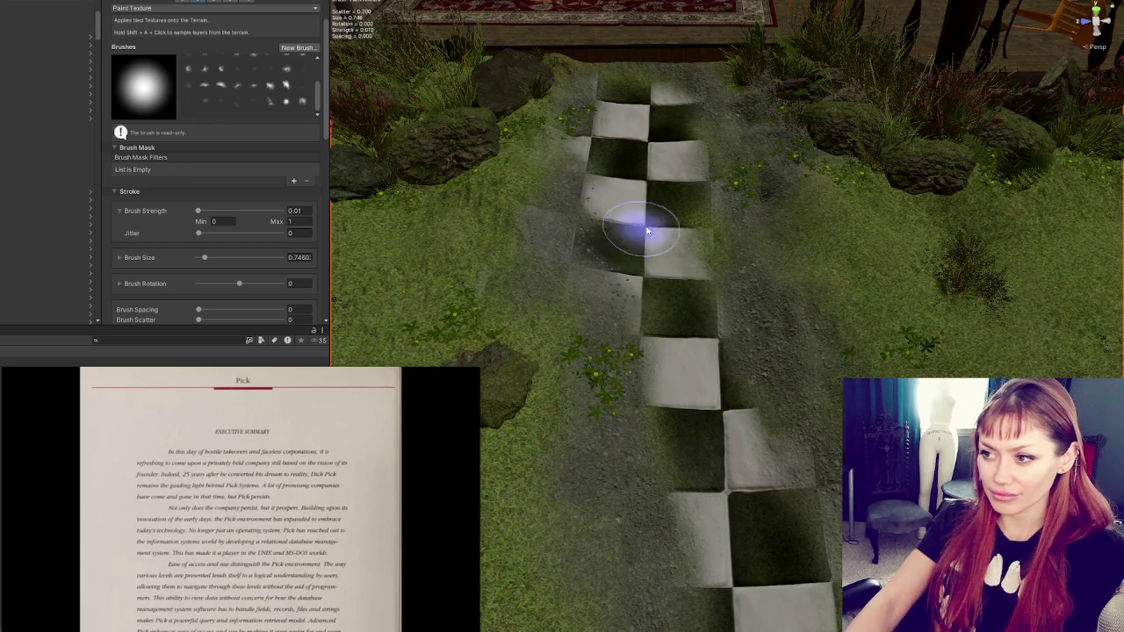
{"action": "scroll", "coordinate": [264, 221], "scroll_direction": "down", "scroll_amount": 15}
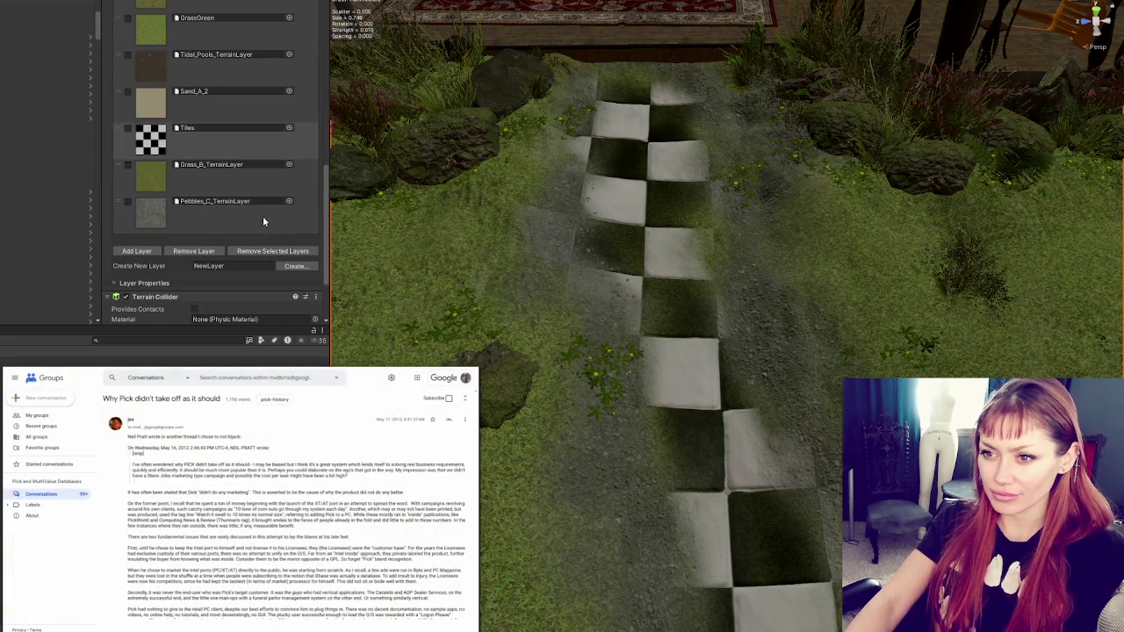
{"action": "left_click", "coordinate": [262, 222]}
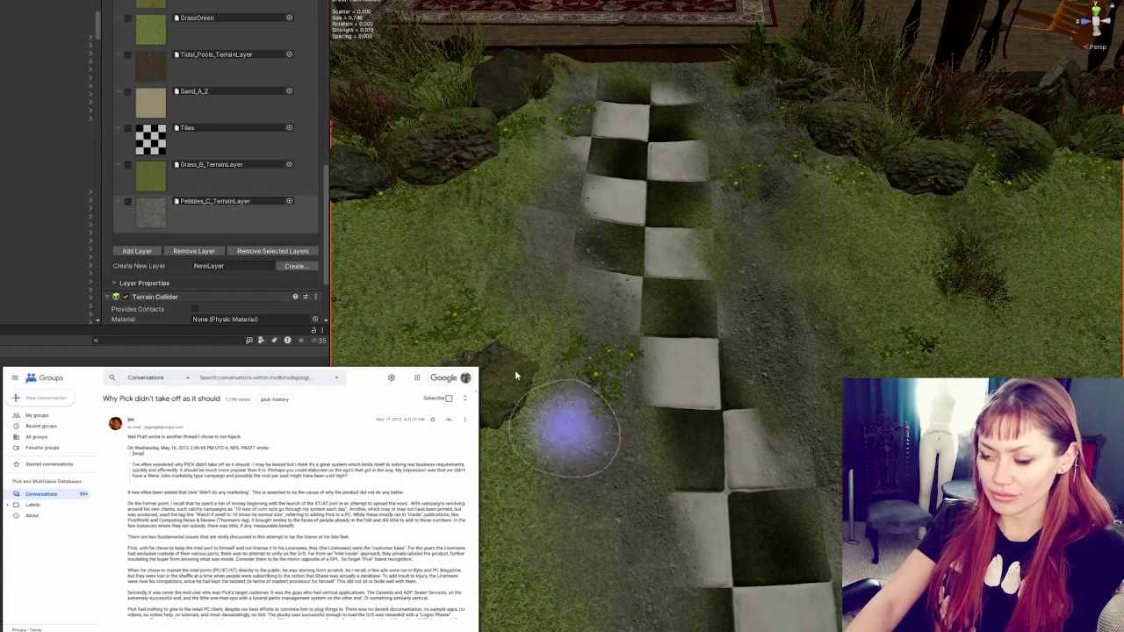
- Paint gravel along the path's right side and set brush jitter to 0.1
{"action": "scroll", "coordinate": [314, 77], "scroll_direction": "up", "scroll_amount": 8}
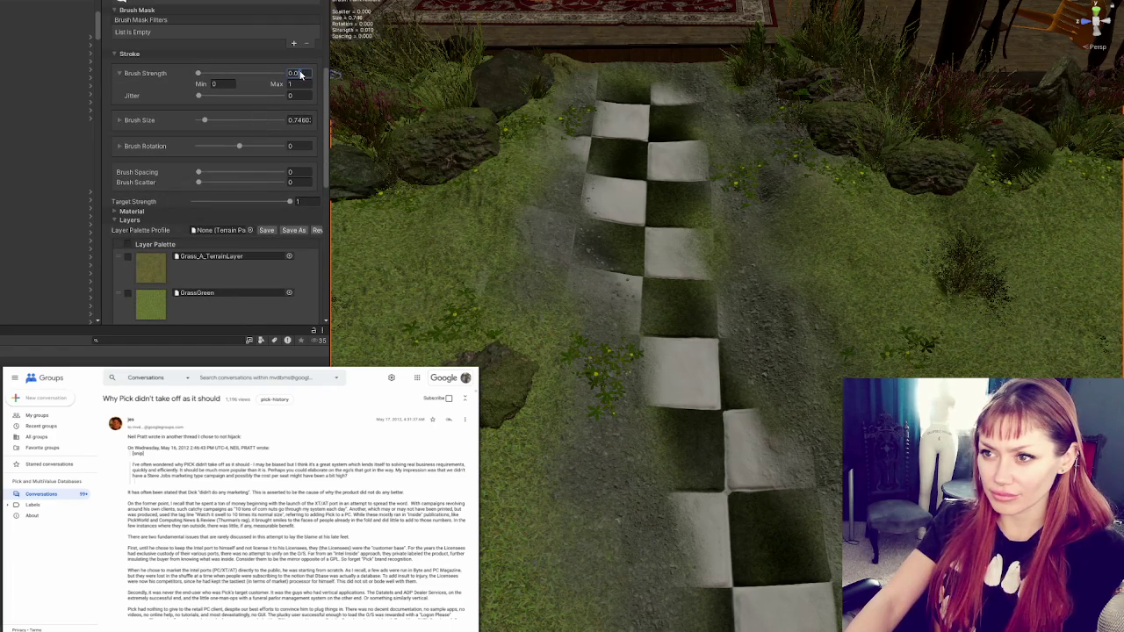
{"action": "mouse_move", "coordinate": [591, 261]}
{"action": "left_mouse_down"}
{"action": "mouse_move", "coordinate": [665, 363]}
{"action": "mouse_move", "coordinate": [677, 401]}
{"action": "mouse_move", "coordinate": [760, 230]}
{"action": "left_mouse_up"}
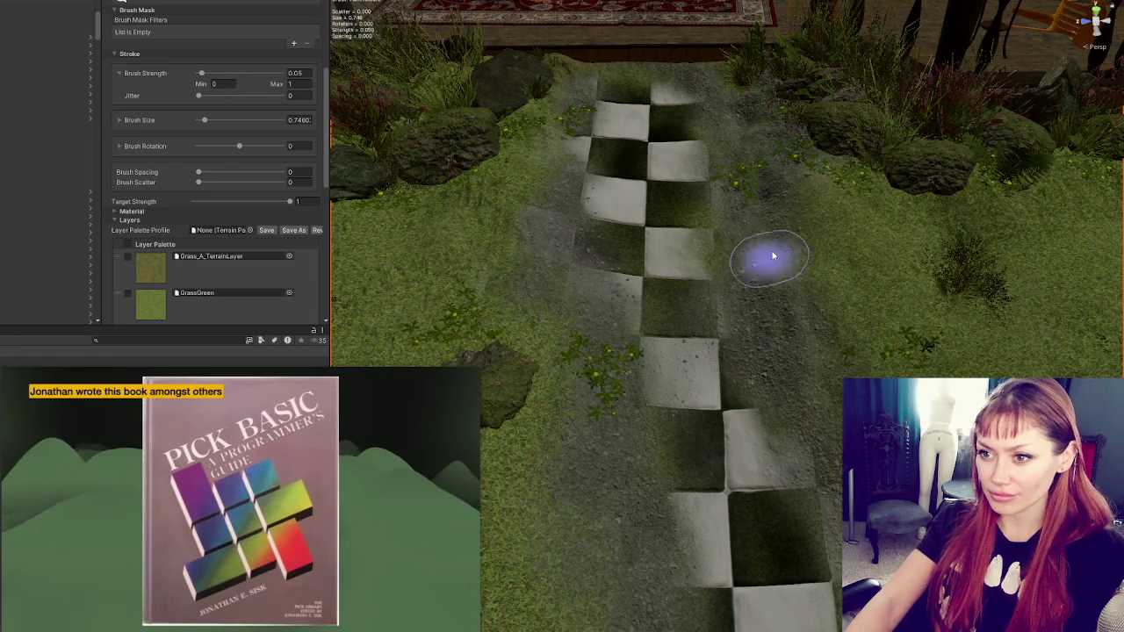
{"action": "scroll", "coordinate": [740, 234], "scroll_direction": "up", "scroll_amount": 5}
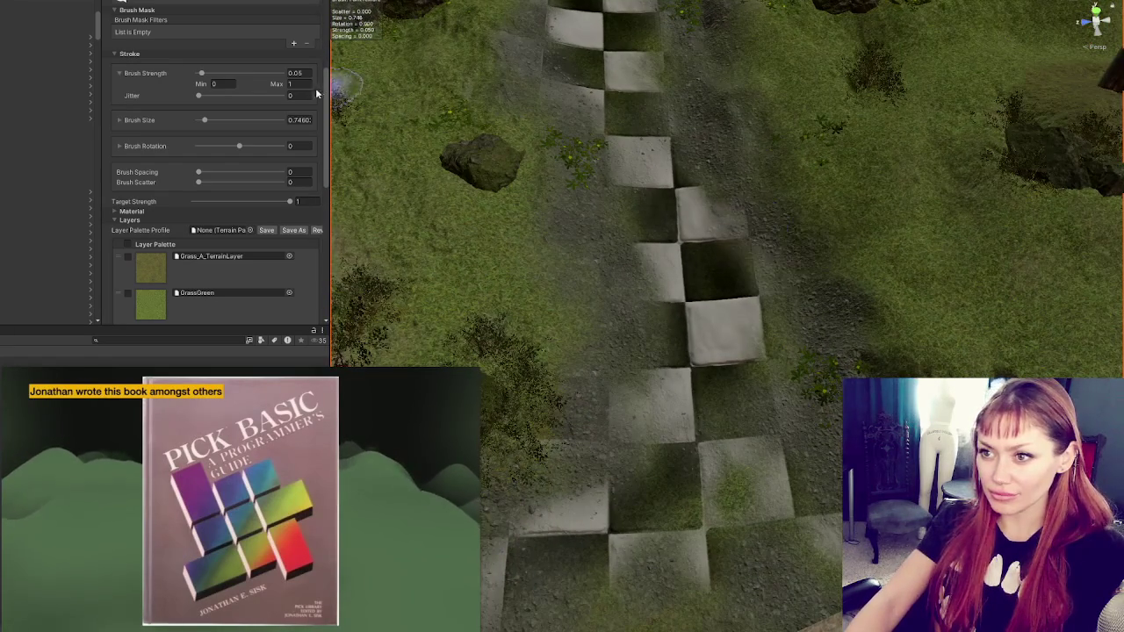
{"action": "type", "text": "0.1"}
{"action": "key", "text": "Return"}
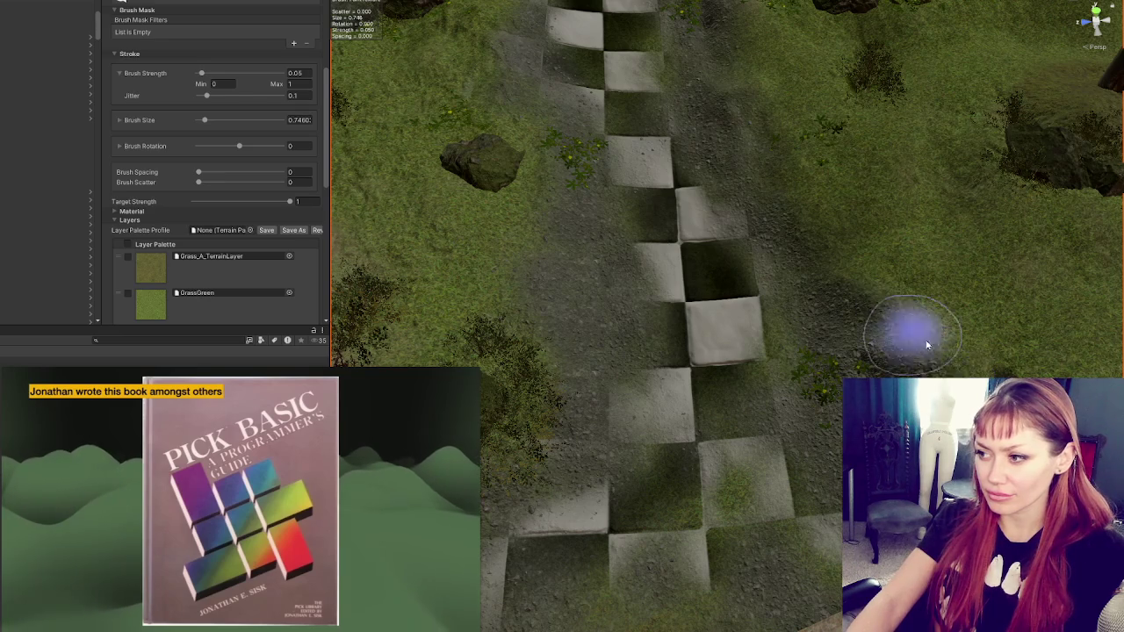
- Paint gravel at 0.05 strength along both path edges, around the checkered steps and tree
{"action": "left_click_drag", "start_coordinate": [799, 188], "coordinate": [841, 306]}
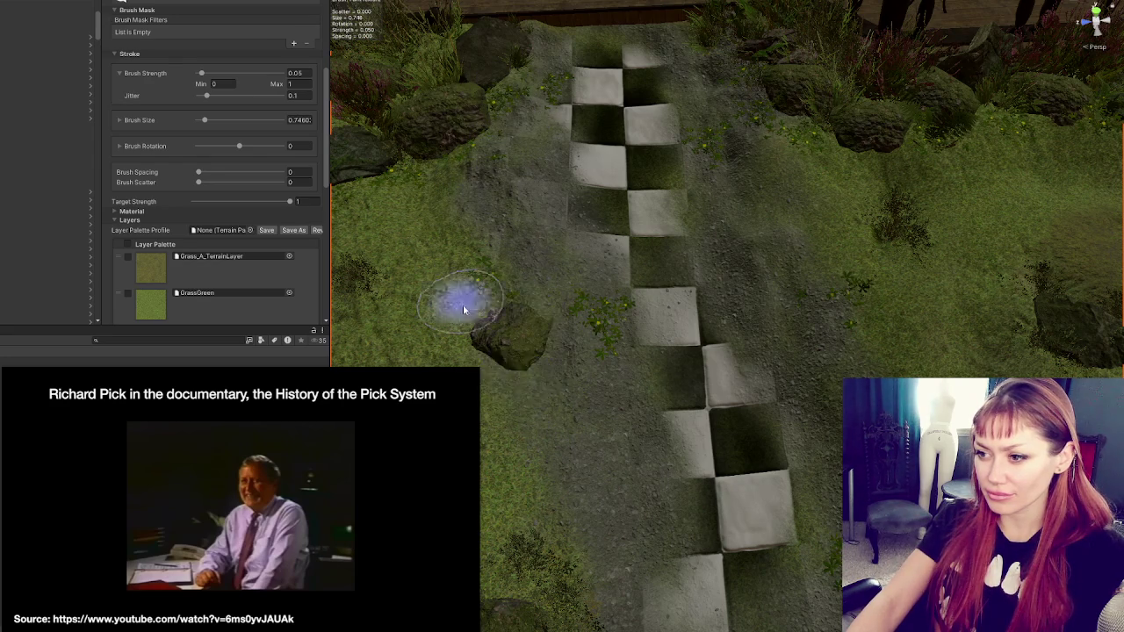
{"action": "left_click_drag", "start_coordinate": [459, 301], "coordinate": [626, 318]}
{"action": "mouse_move", "coordinate": [662, 502]}
{"action": "left_mouse_down"}
{"action": "mouse_move", "coordinate": [638, 268]}
{"action": "mouse_move", "coordinate": [694, 308]}
{"action": "left_mouse_up"}
{"action": "mouse_move", "coordinate": [566, 418]}
{"action": "left_mouse_down"}
{"action": "mouse_move", "coordinate": [685, 358]}
{"action": "mouse_move", "coordinate": [747, 413]}
{"action": "left_mouse_up"}
{"action": "mouse_move", "coordinate": [647, 296]}
{"action": "left_mouse_down"}
{"action": "mouse_move", "coordinate": [692, 336]}
{"action": "mouse_move", "coordinate": [553, 289]}
{"action": "mouse_move", "coordinate": [498, 155]}
{"action": "left_mouse_up"}
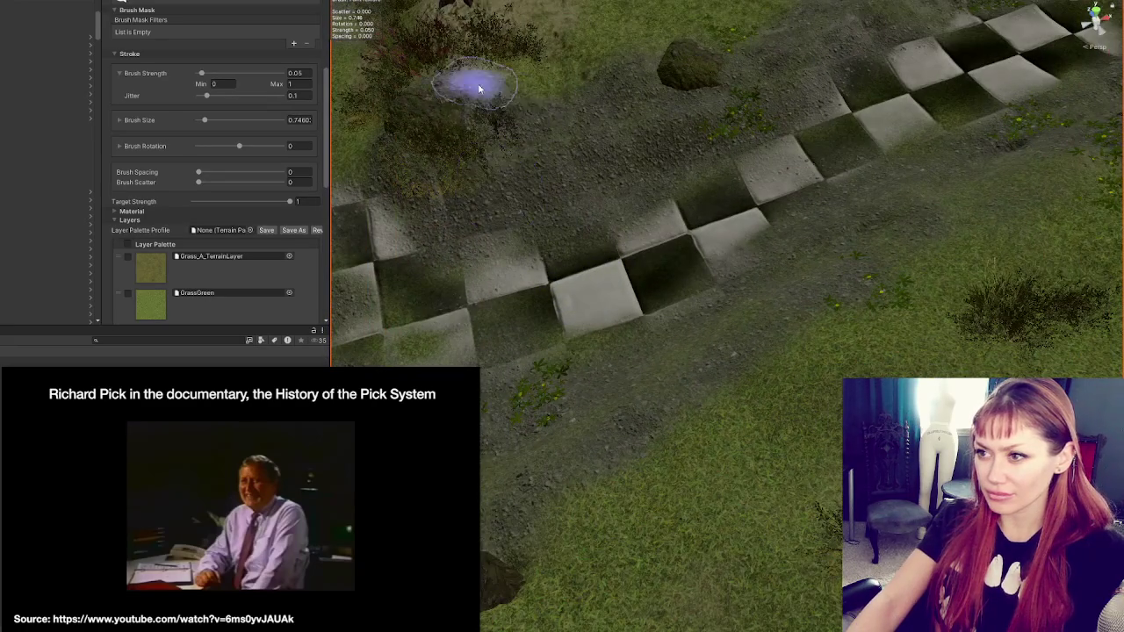
{"action": "left_click_drag", "start_coordinate": [479, 88], "coordinate": [793, 218]}
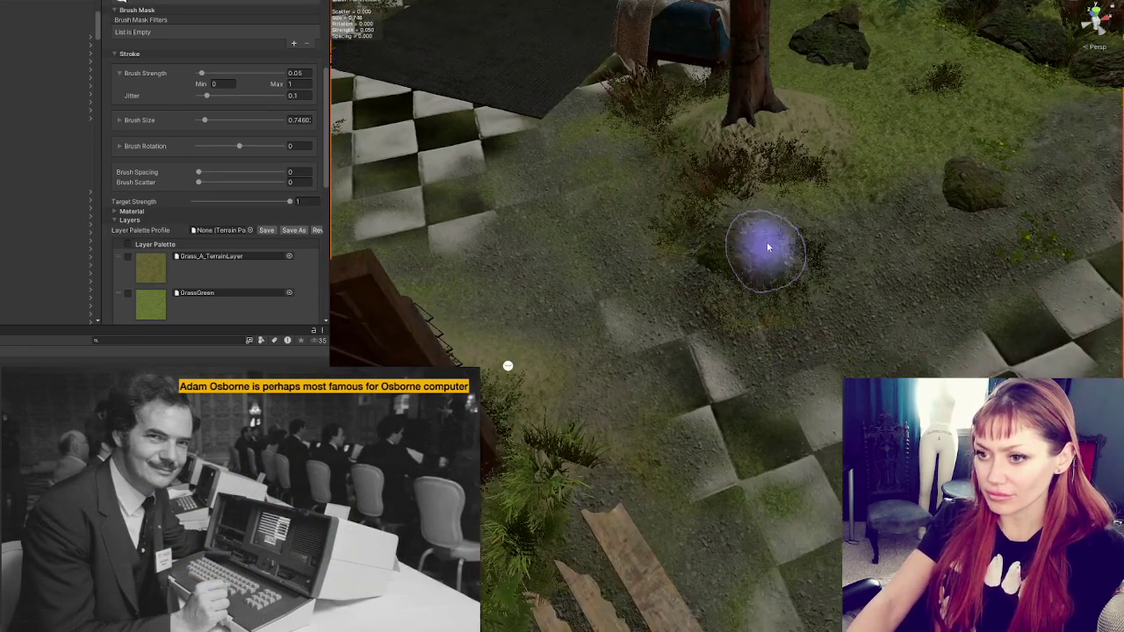
- Select the Tiles terrain layer for painting
{"action": "scroll", "coordinate": [167, 220], "scroll_direction": "down", "scroll_amount": 5}
{"action": "left_click", "coordinate": [165, 251]}
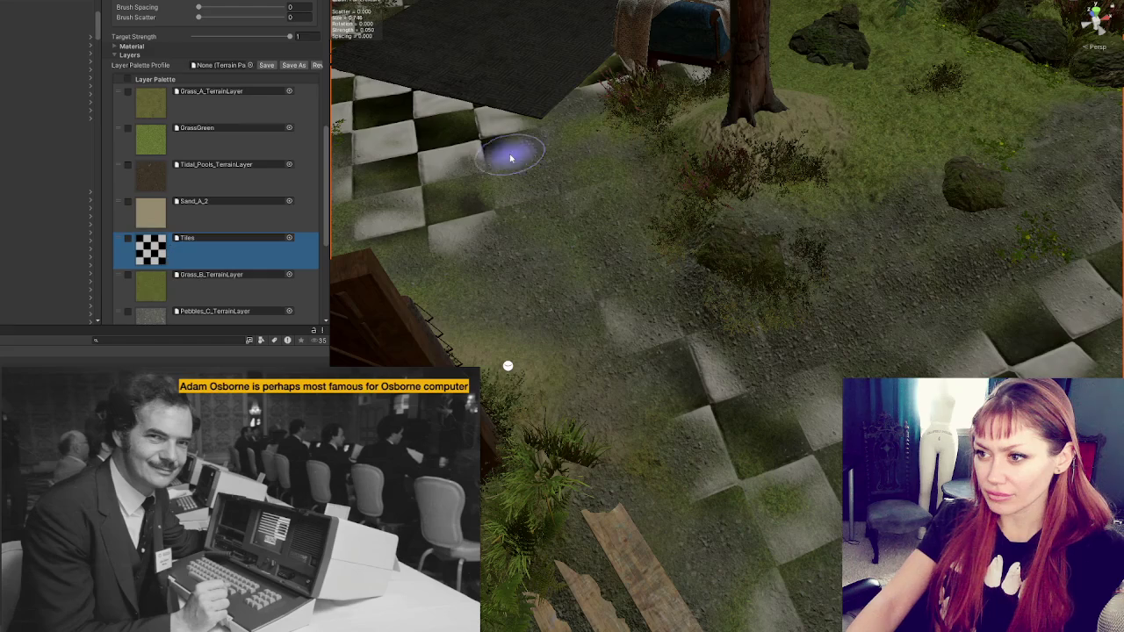
{"action": "scroll", "coordinate": [221, 152], "scroll_direction": "up", "scroll_amount": 10}
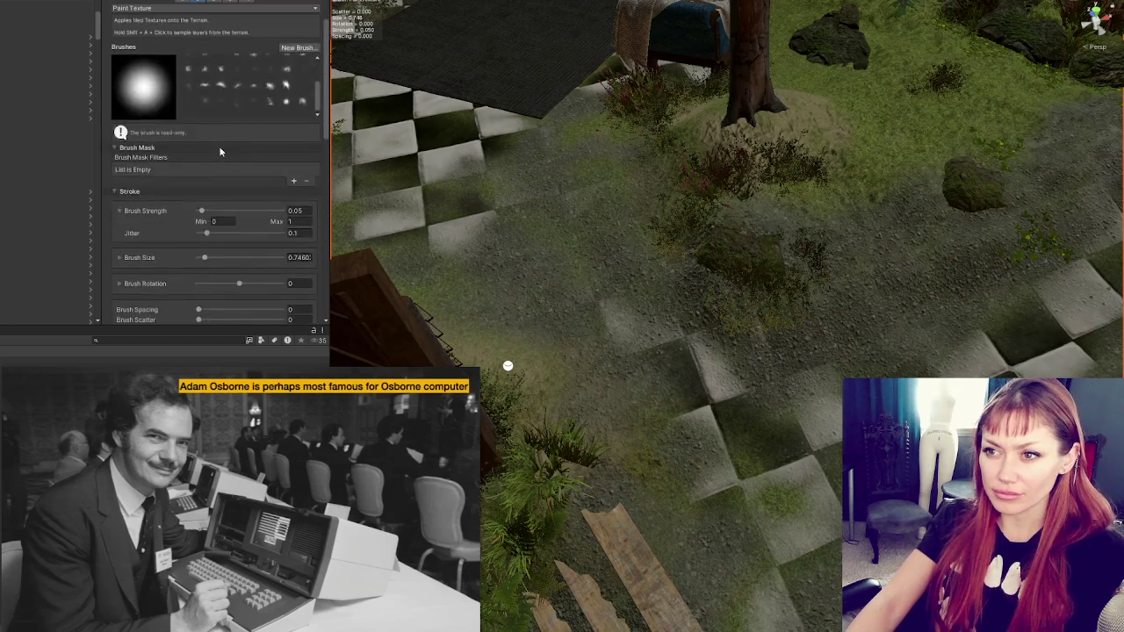
- Paint a pale tile patch, switch to a soft cloudy brush, and view the tile path
{"action": "scroll", "coordinate": [218, 148], "scroll_direction": "up", "scroll_amount": 2}
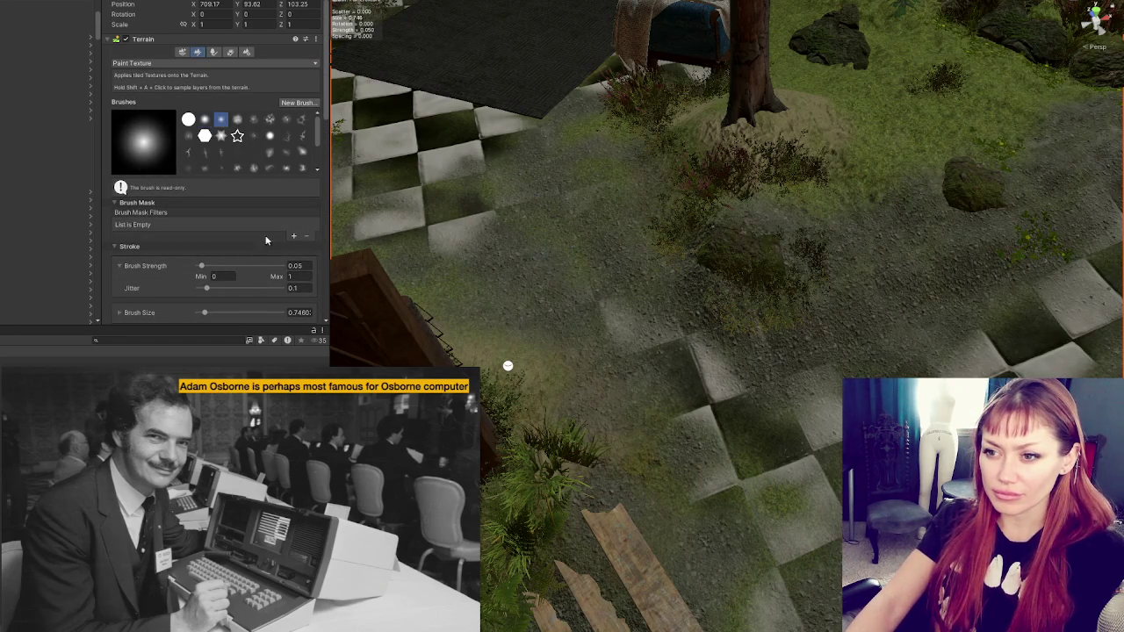
{"action": "left_click", "coordinate": [546, 285]}
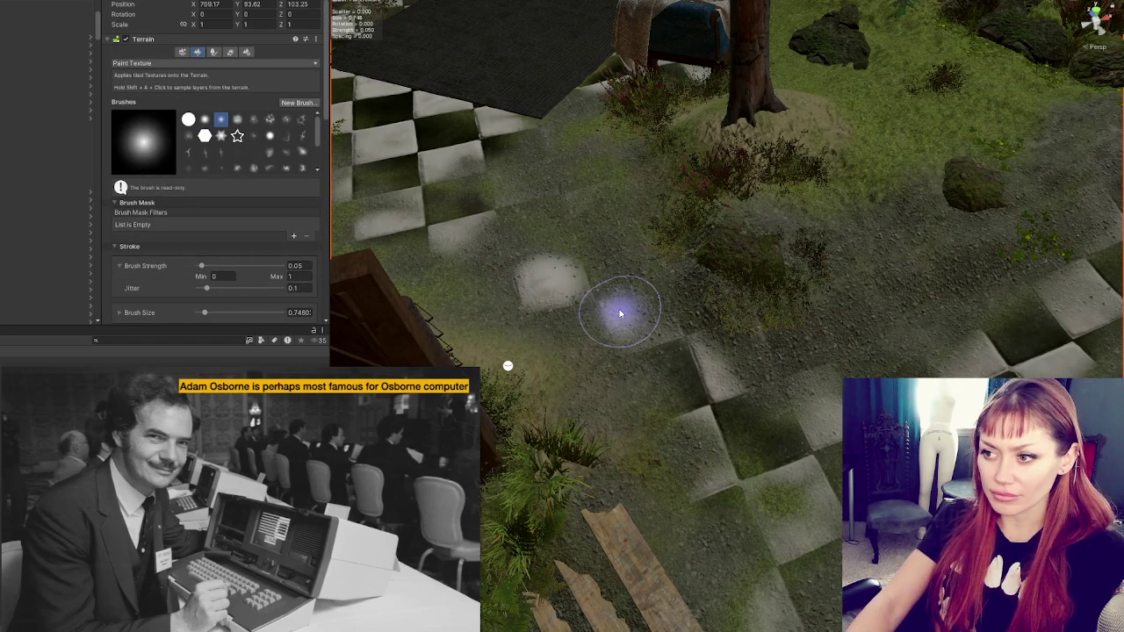
{"action": "left_click", "coordinate": [237, 121]}
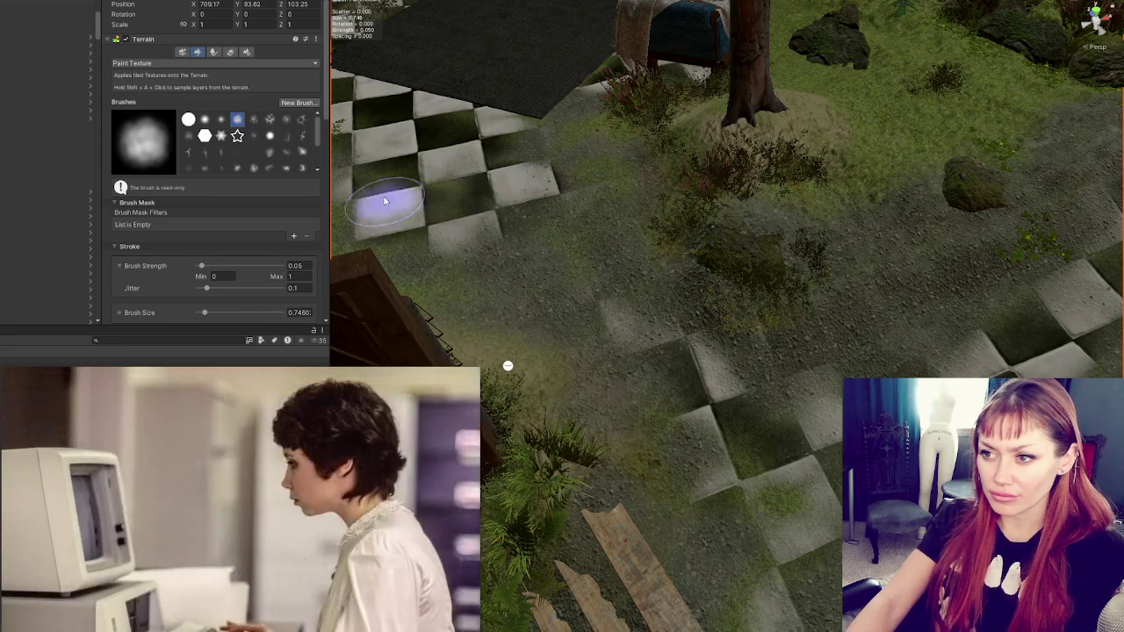
{"action": "scroll", "coordinate": [532, 250], "scroll_direction": "up", "scroll_amount": 2}
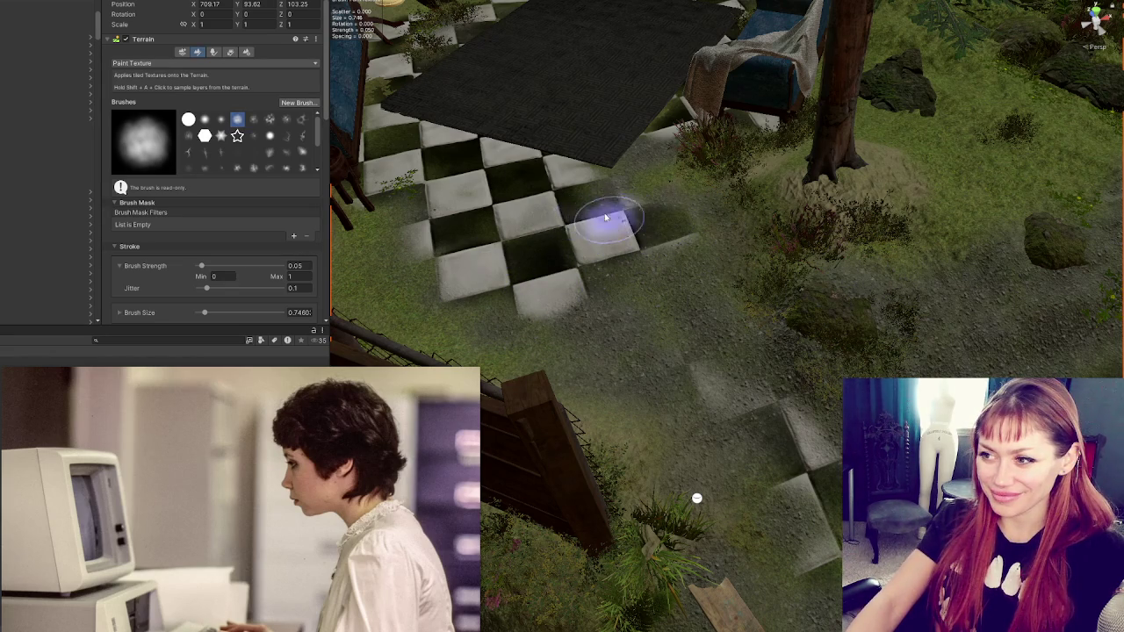
{"action": "scroll", "coordinate": [924, 360], "scroll_direction": "down", "scroll_amount": 1}
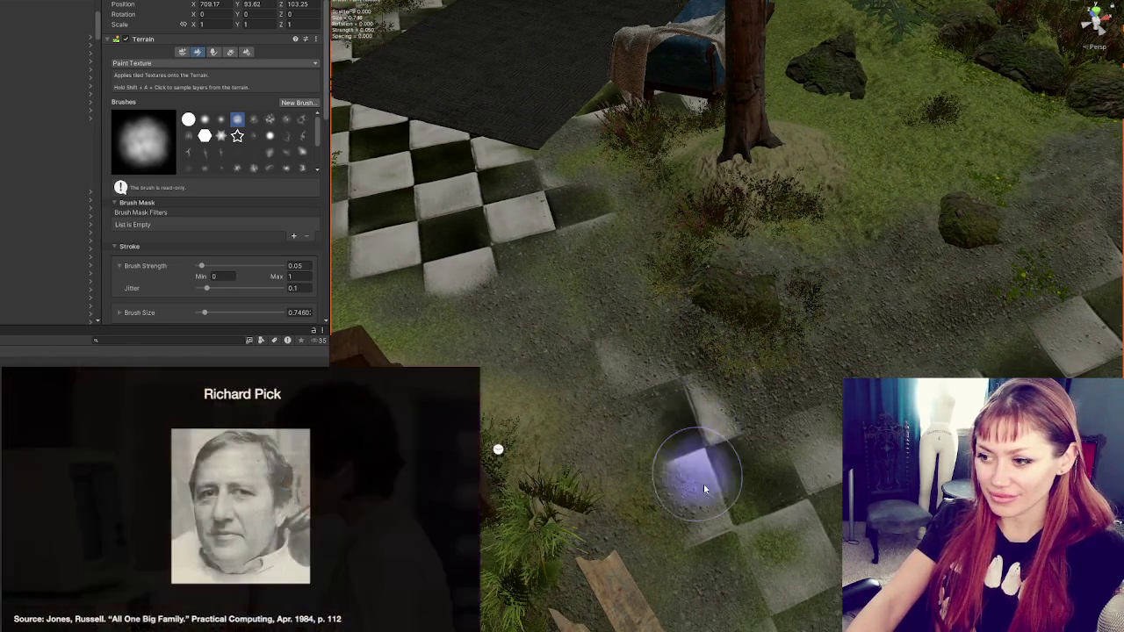
{"action": "scroll", "coordinate": [704, 483], "scroll_direction": "down", "scroll_amount": 3}
{"action": "mouse_move", "coordinate": [778, 426]}
{"action": "left_mouse_down"}
{"action": "mouse_move", "coordinate": [793, 363]}
{"action": "mouse_move", "coordinate": [949, 346]}
{"action": "mouse_move", "coordinate": [846, 330]}
{"action": "mouse_move", "coordinate": [866, 351]}
{"action": "left_mouse_up"}
{"action": "mouse_move", "coordinate": [958, 374]}
{"action": "left_mouse_down"}
{"action": "mouse_move", "coordinate": [840, 313]}
{"action": "mouse_move", "coordinate": [785, 402]}
{"action": "left_mouse_up"}
{"action": "mouse_move", "coordinate": [803, 439]}
{"action": "left_mouse_down"}
{"action": "mouse_move", "coordinate": [813, 379]}
{"action": "mouse_move", "coordinate": [860, 319]}
{"action": "left_mouse_up"}
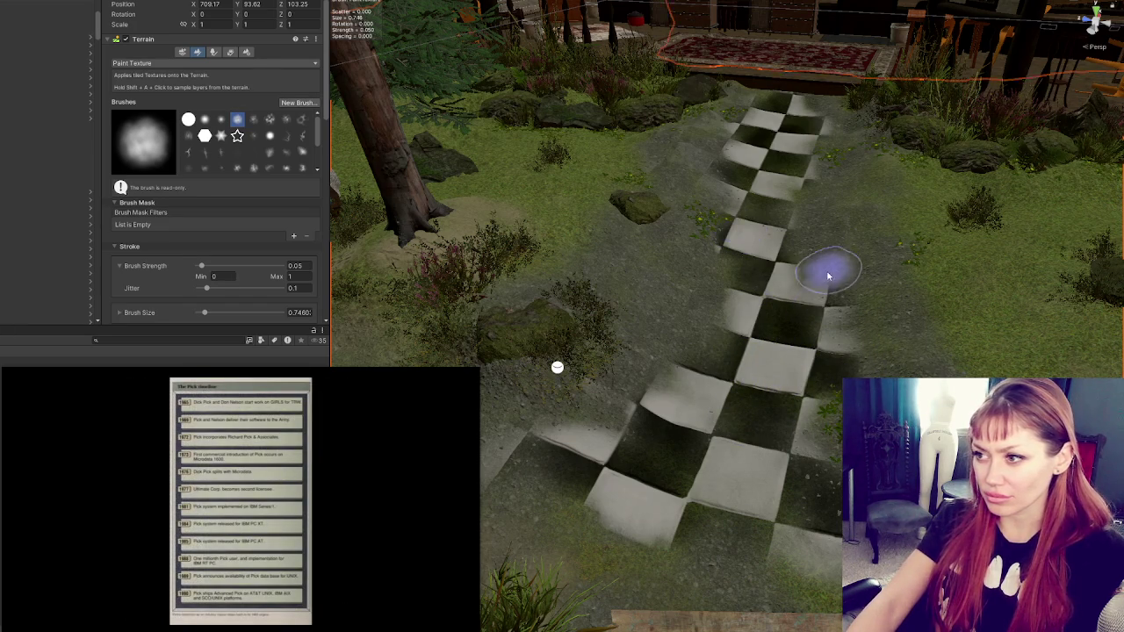
- Select Tidal_Pools_TerrainLayer and bring the ground by the tree and checker tiles into view
{"action": "scroll", "coordinate": [188, 264], "scroll_direction": "down", "scroll_amount": 10}
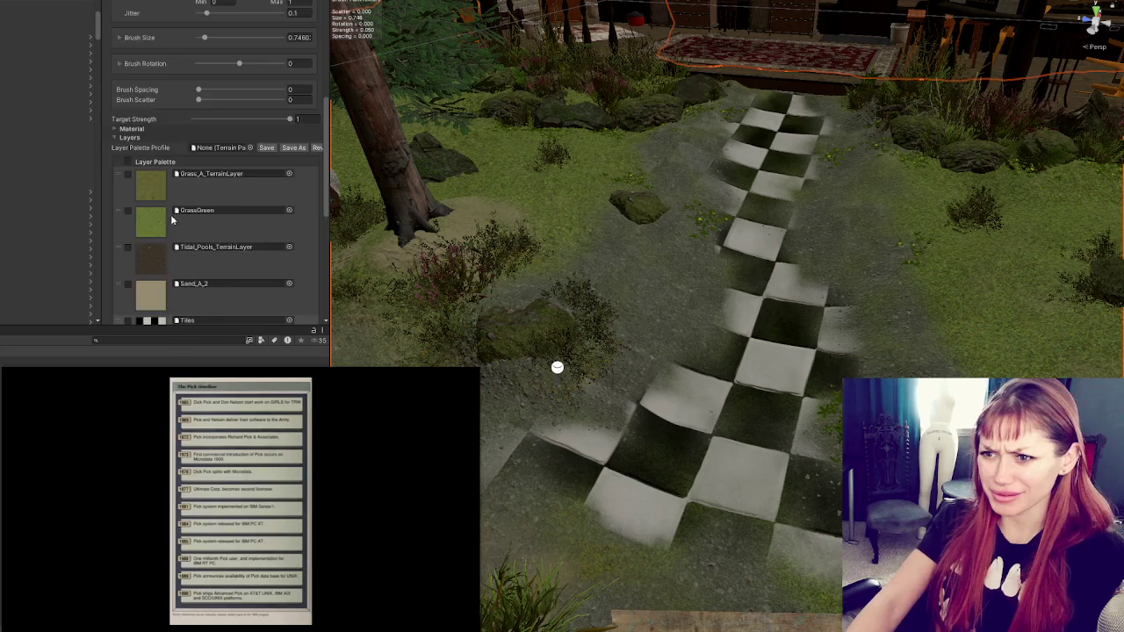
{"action": "mouse_move", "coordinate": [723, 276]}
{"action": "left_mouse_down"}
{"action": "mouse_move", "coordinate": [728, 352]}
{"action": "mouse_move", "coordinate": [707, 243]}
{"action": "left_mouse_up"}
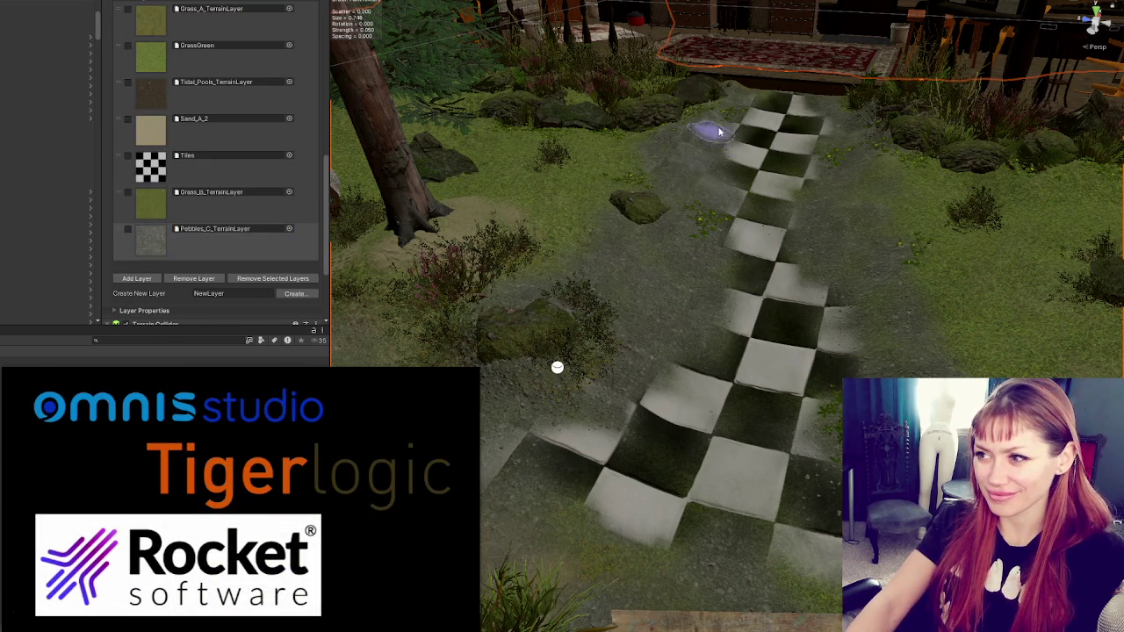
{"action": "scroll", "coordinate": [219, 176], "scroll_direction": "up", "scroll_amount": 2}
{"action": "left_click", "coordinate": [220, 171]}
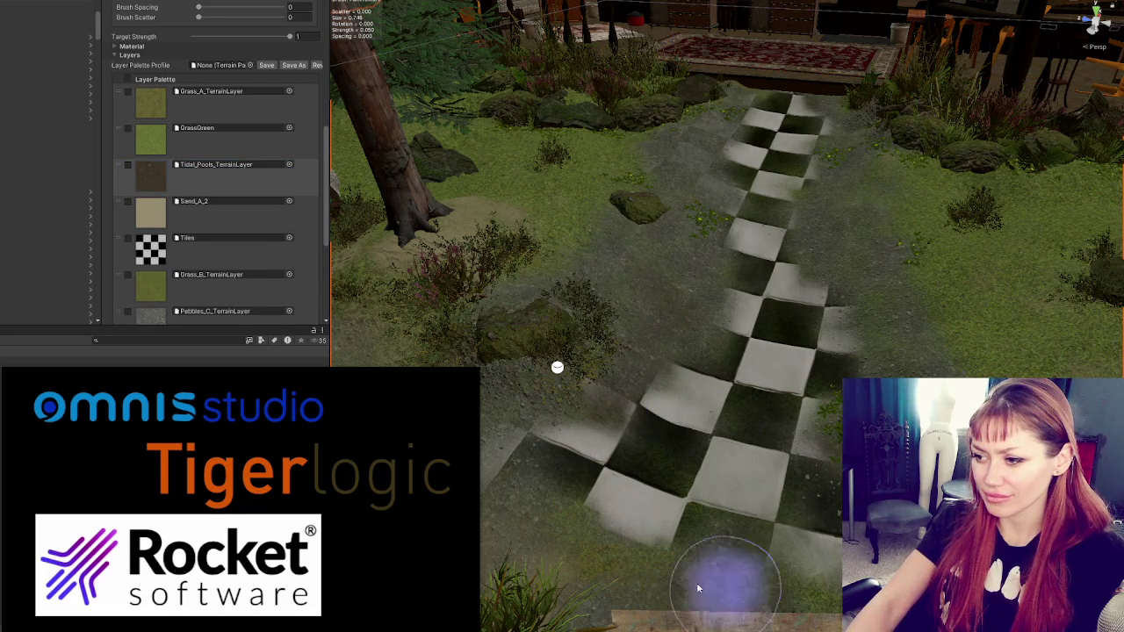
{"action": "mouse_move", "coordinate": [665, 439]}
{"action": "left_mouse_down"}
{"action": "mouse_move", "coordinate": [765, 514]}
{"action": "mouse_move", "coordinate": [676, 404]}
{"action": "mouse_move", "coordinate": [570, 374]}
{"action": "left_mouse_up"}
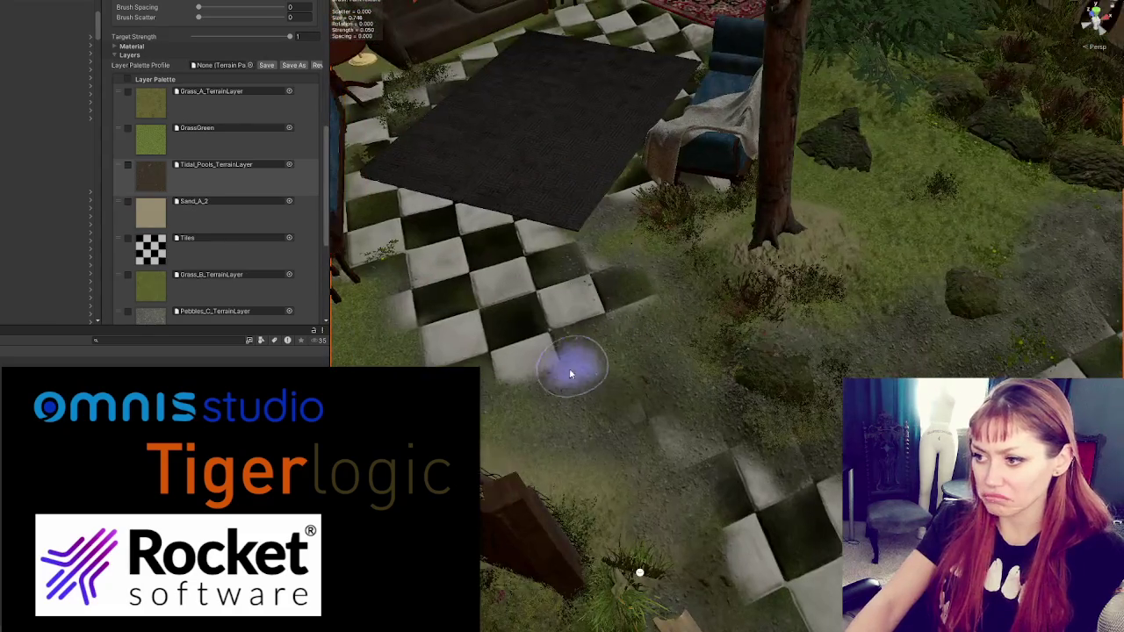
{"action": "left_click_drag", "start_coordinate": [677, 389], "coordinate": [695, 439]}
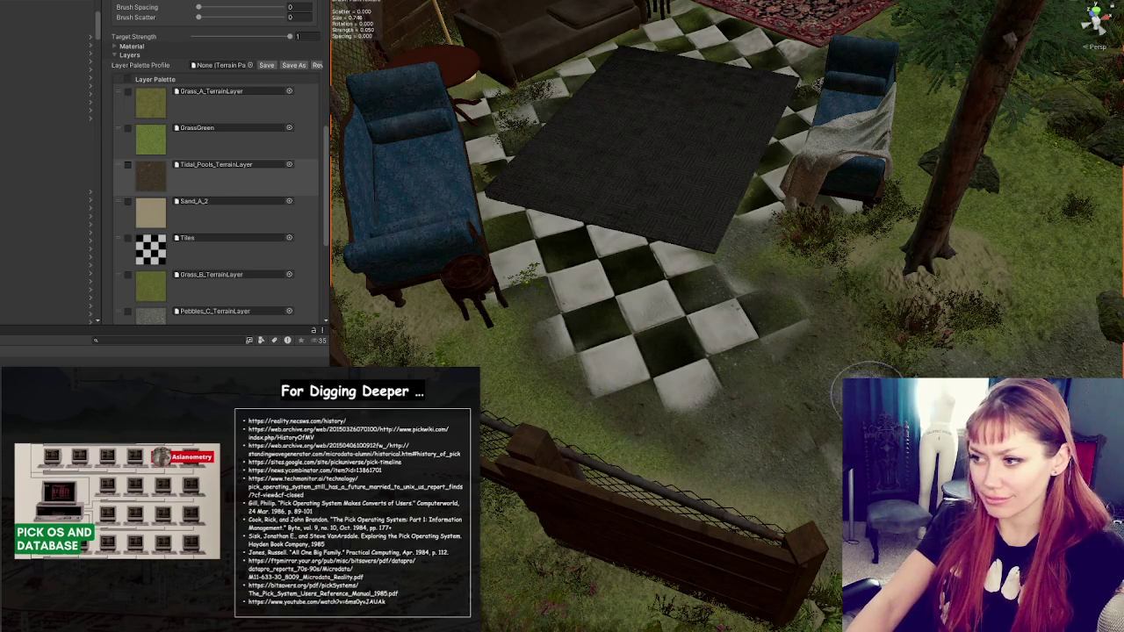
{"action": "left_click_drag", "start_coordinate": [817, 433], "coordinate": [614, 371]}
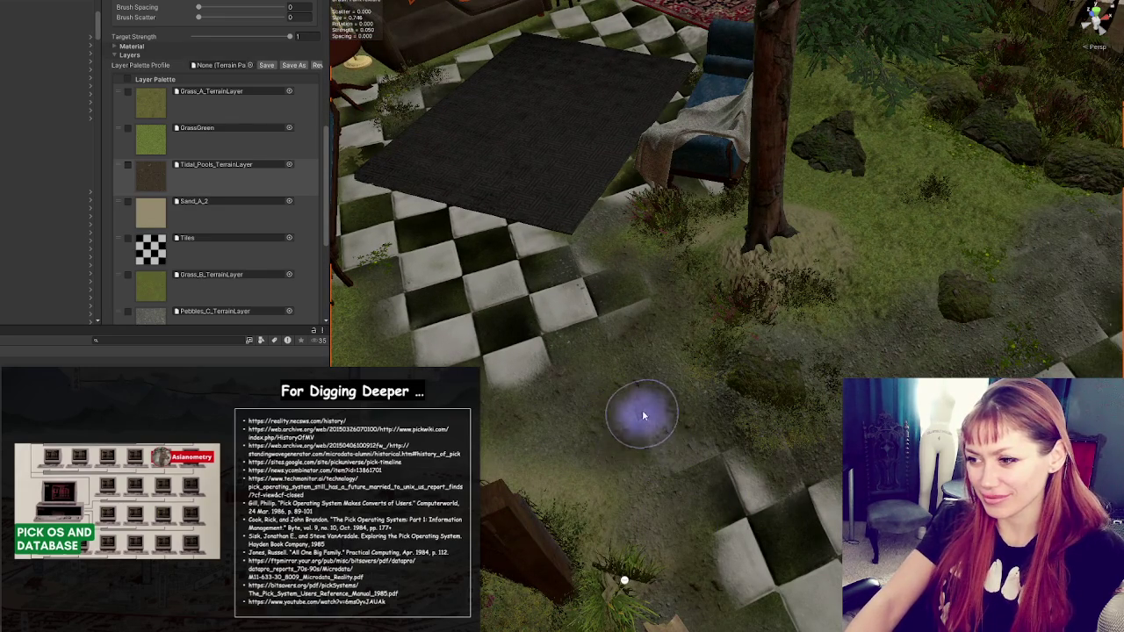
{"action": "scroll", "coordinate": [708, 459], "scroll_direction": "up", "scroll_amount": 2}
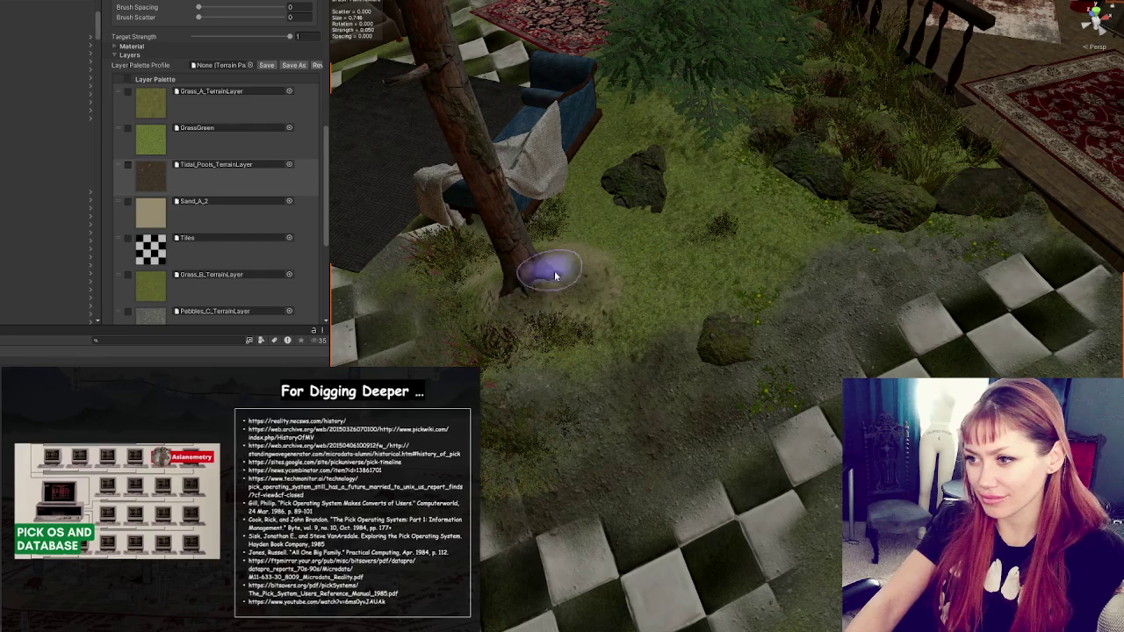
- Paint dark Tidal_Pools dirt around the tree base and turn the view onto the checker path
{"action": "mouse_move", "coordinate": [554, 276]}
{"action": "left_mouse_down"}
{"action": "mouse_move", "coordinate": [509, 301]}
{"action": "mouse_move", "coordinate": [584, 276]}
{"action": "mouse_move", "coordinate": [496, 268]}
{"action": "mouse_move", "coordinate": [589, 268]}
{"action": "mouse_move", "coordinate": [515, 281]}
{"action": "mouse_move", "coordinate": [582, 276]}
{"action": "mouse_move", "coordinate": [494, 273]}
{"action": "left_mouse_up"}
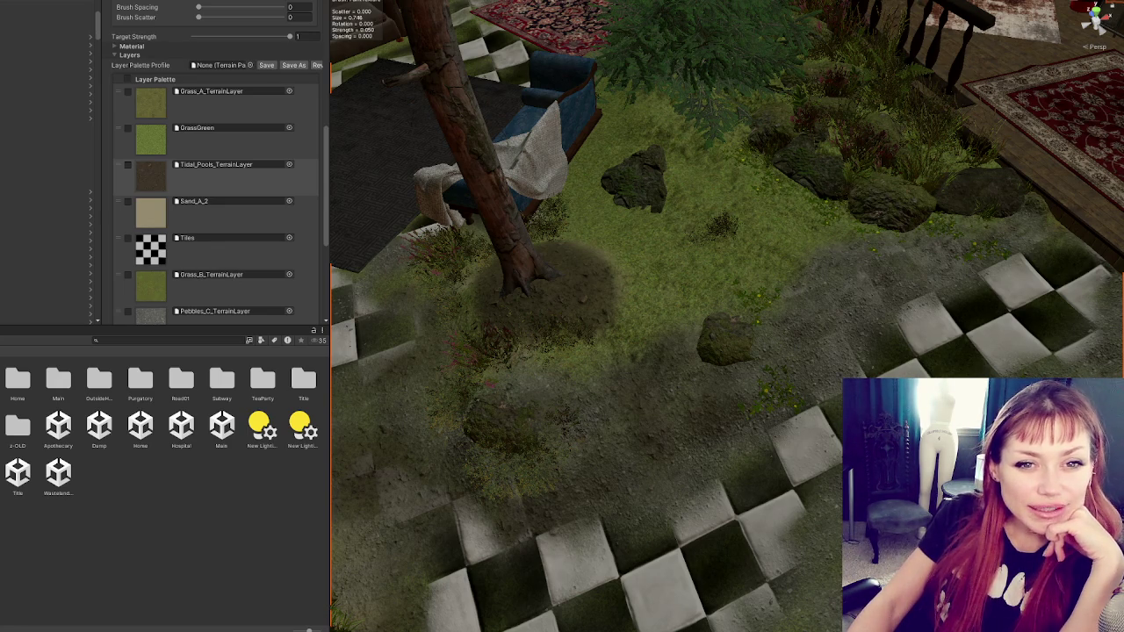
{"action": "left_click_drag", "start_coordinate": [750, 326], "coordinate": [637, 325]}
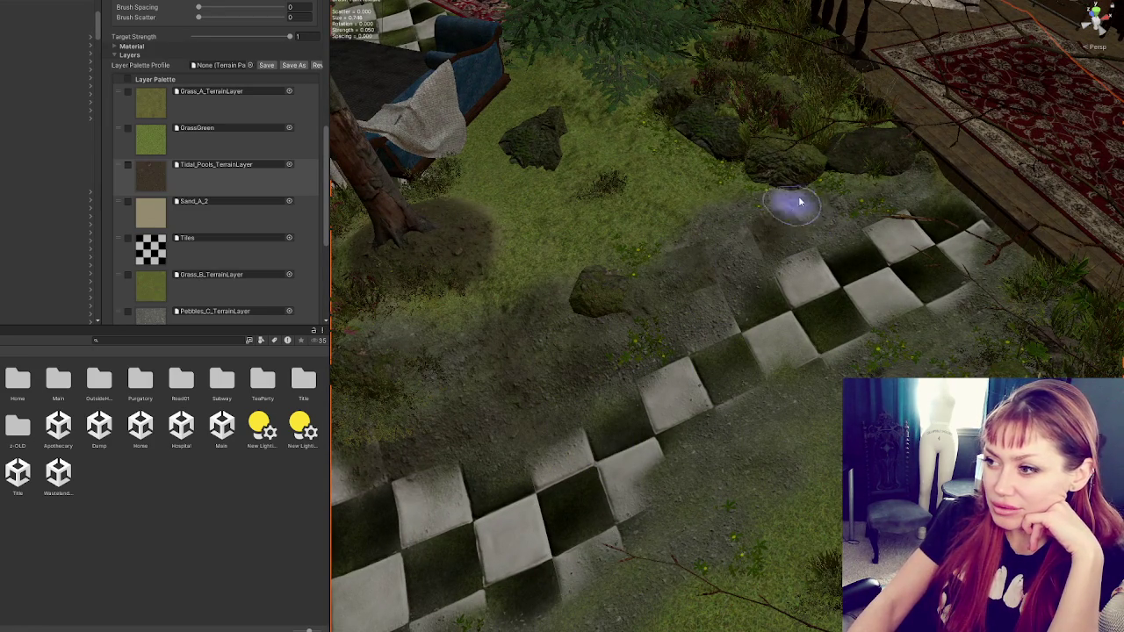
{"action": "mouse_move", "coordinate": [719, 355]}
{"action": "left_mouse_down"}
{"action": "mouse_move", "coordinate": [778, 371]}
{"action": "mouse_move", "coordinate": [817, 263]}
{"action": "left_mouse_up"}
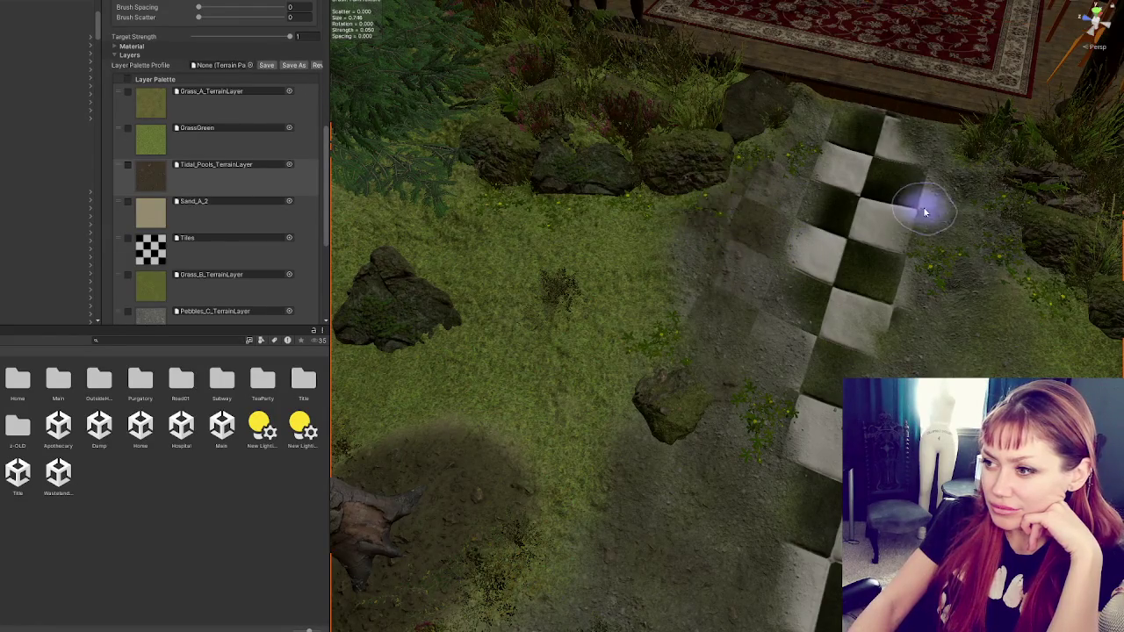
{"action": "scroll", "coordinate": [878, 233], "scroll_direction": "up", "scroll_amount": 2}
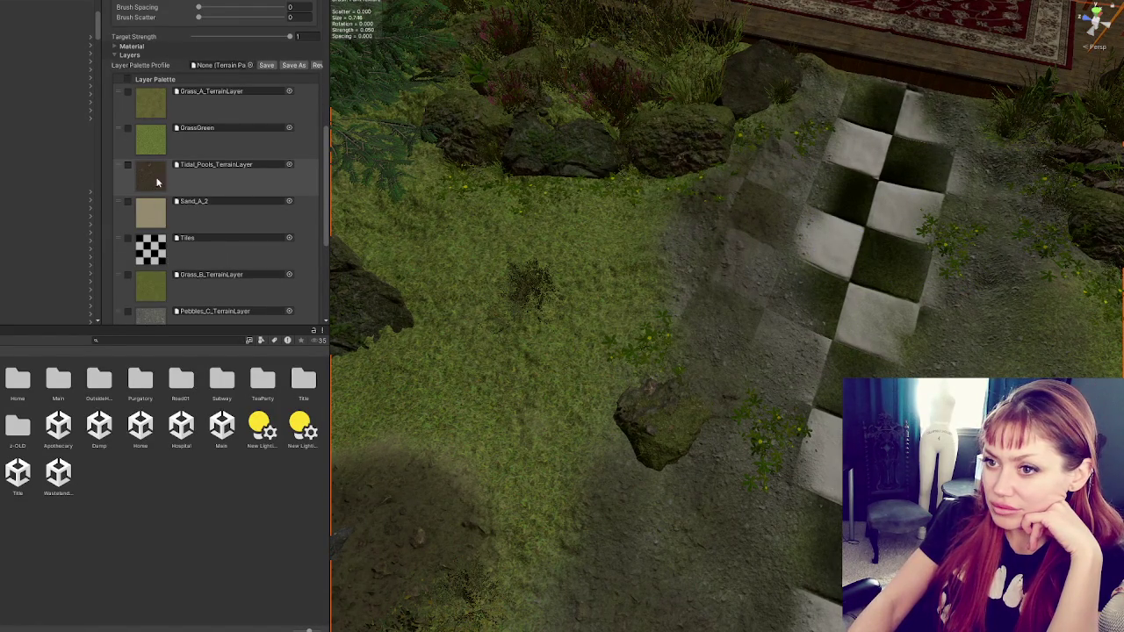
{"action": "scroll", "coordinate": [157, 189], "scroll_direction": "down", "scroll_amount": 2}
- Paint a faint dirt patch beside the tiles, then a GrassGreen stroke over it
{"action": "left_click", "coordinate": [156, 239]}
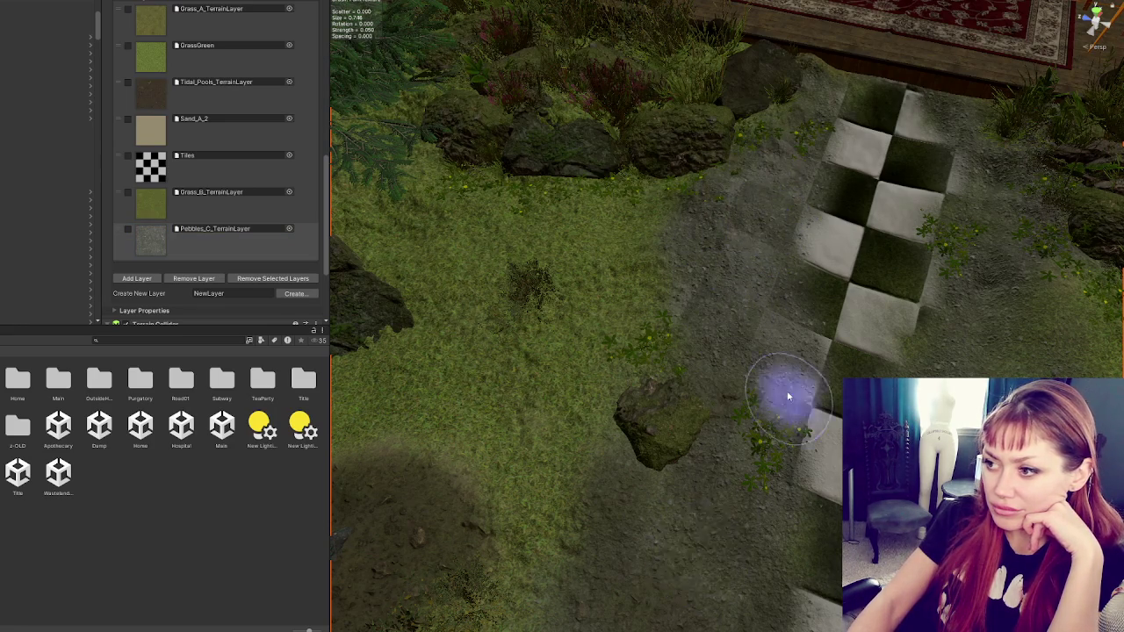
{"action": "scroll", "coordinate": [785, 394], "scroll_direction": "up", "scroll_amount": 2}
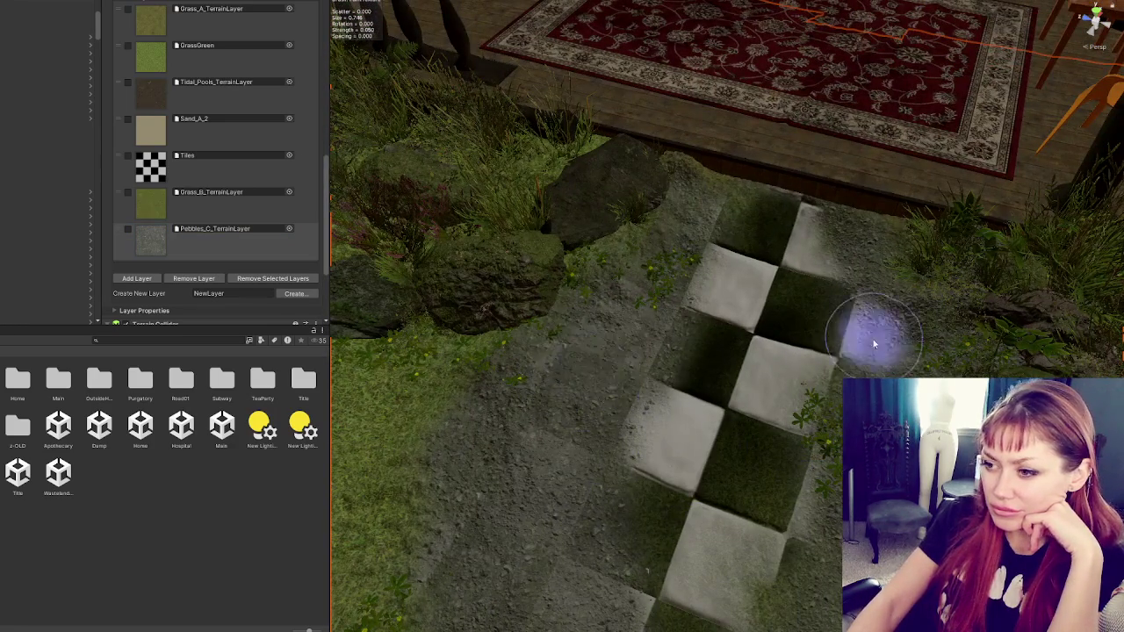
{"action": "scroll", "coordinate": [873, 339], "scroll_direction": "down", "scroll_amount": 2}
{"action": "left_click", "coordinate": [167, 88]}
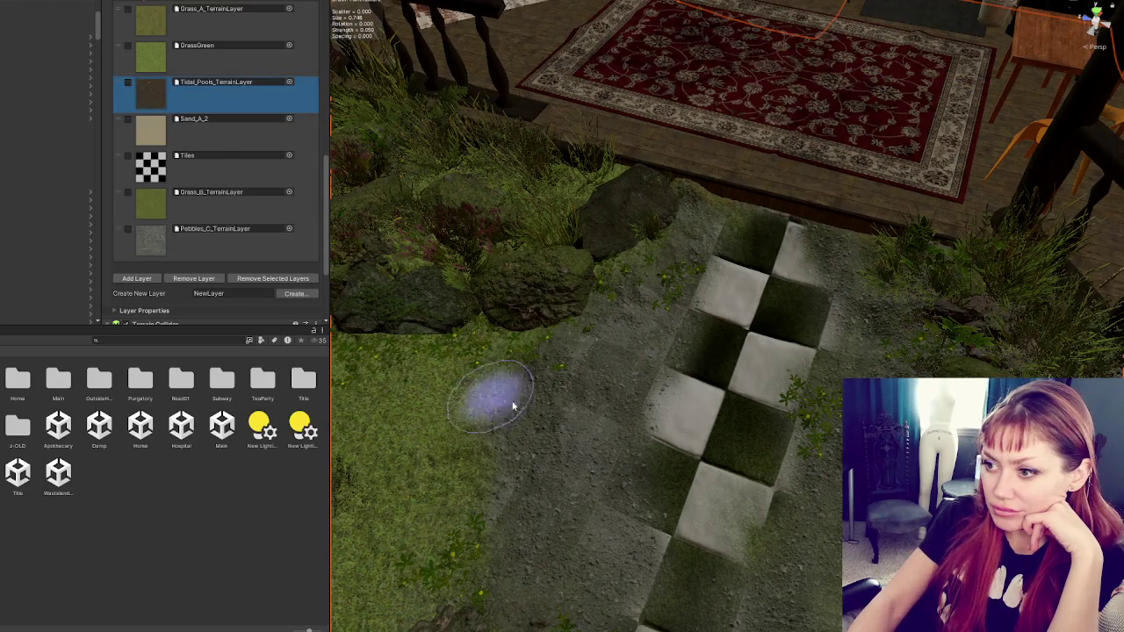
{"action": "mouse_move", "coordinate": [594, 351]}
{"action": "left_mouse_down"}
{"action": "mouse_move", "coordinate": [606, 364]}
{"action": "mouse_move", "coordinate": [521, 436]}
{"action": "mouse_move", "coordinate": [581, 537]}
{"action": "left_mouse_up"}
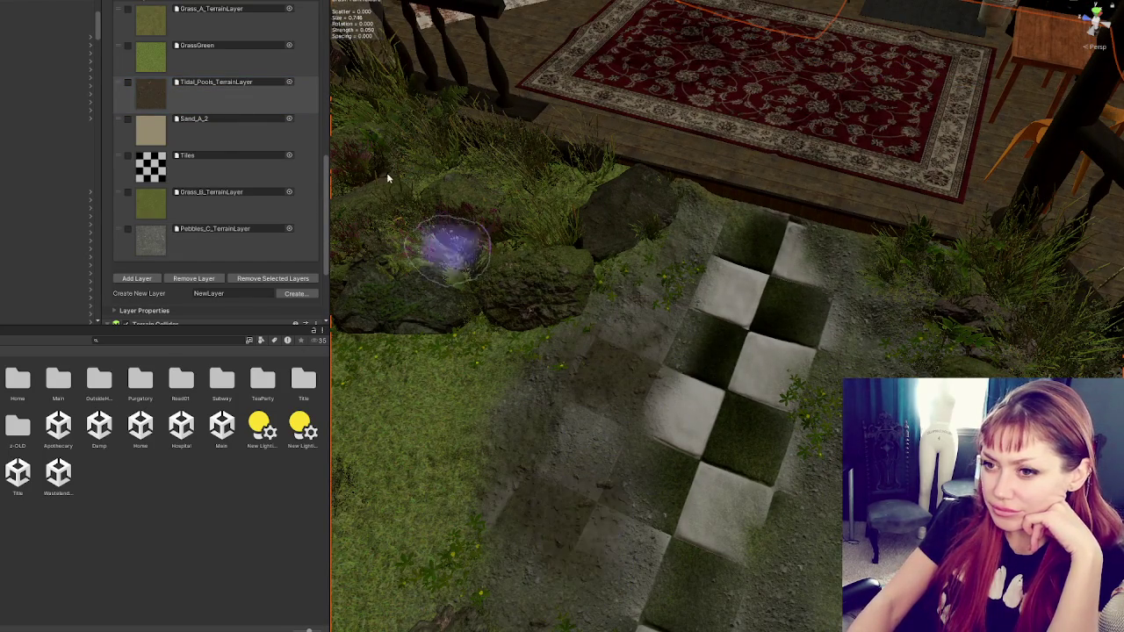
{"action": "left_click", "coordinate": [184, 177]}
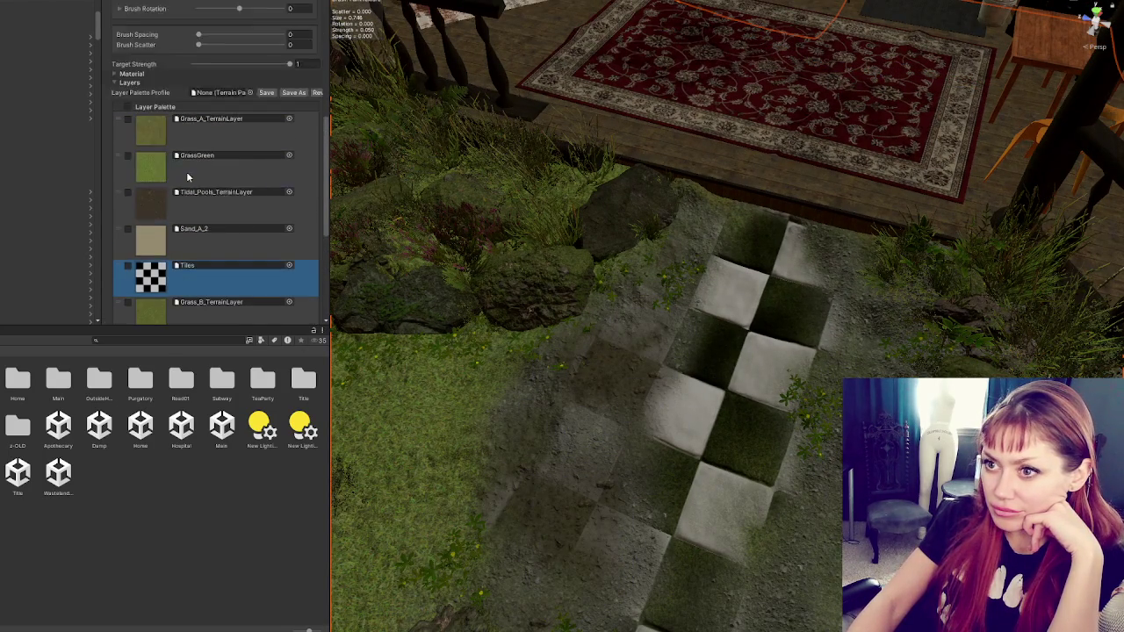
{"action": "scroll", "coordinate": [226, 188], "scroll_direction": "up", "scroll_amount": 3}
{"action": "left_click", "coordinate": [207, 144]}
{"action": "mouse_move", "coordinate": [562, 395]}
{"action": "left_mouse_down"}
{"action": "mouse_move", "coordinate": [581, 456]}
{"action": "mouse_move", "coordinate": [621, 338]}
{"action": "mouse_move", "coordinate": [562, 527]}
{"action": "mouse_move", "coordinate": [609, 427]}
{"action": "mouse_move", "coordinate": [596, 549]}
{"action": "left_mouse_up"}
- Paint dark Tidal_Pools mud along the left side of the checker tiles
{"action": "left_click", "coordinate": [143, 113]}
{"action": "left_click", "coordinate": [151, 176]}
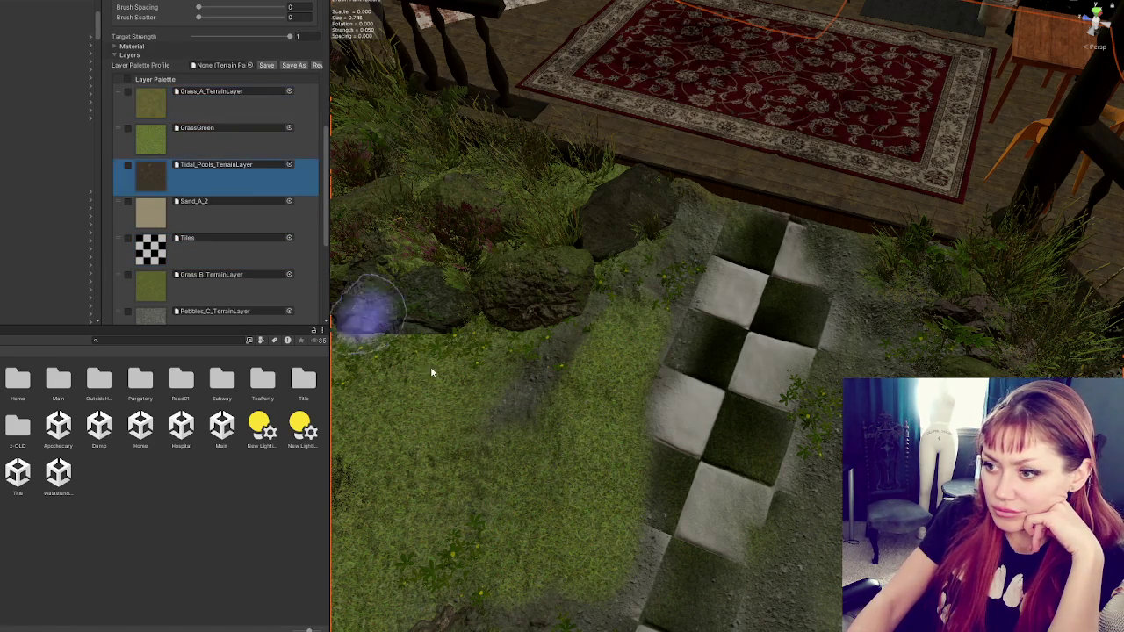
{"action": "mouse_move", "coordinate": [615, 349]}
{"action": "left_mouse_down"}
{"action": "mouse_move", "coordinate": [577, 547]}
{"action": "mouse_move", "coordinate": [728, 377]}
{"action": "left_mouse_up"}
{"action": "scroll", "coordinate": [861, 351], "scroll_direction": "down", "scroll_amount": 1}
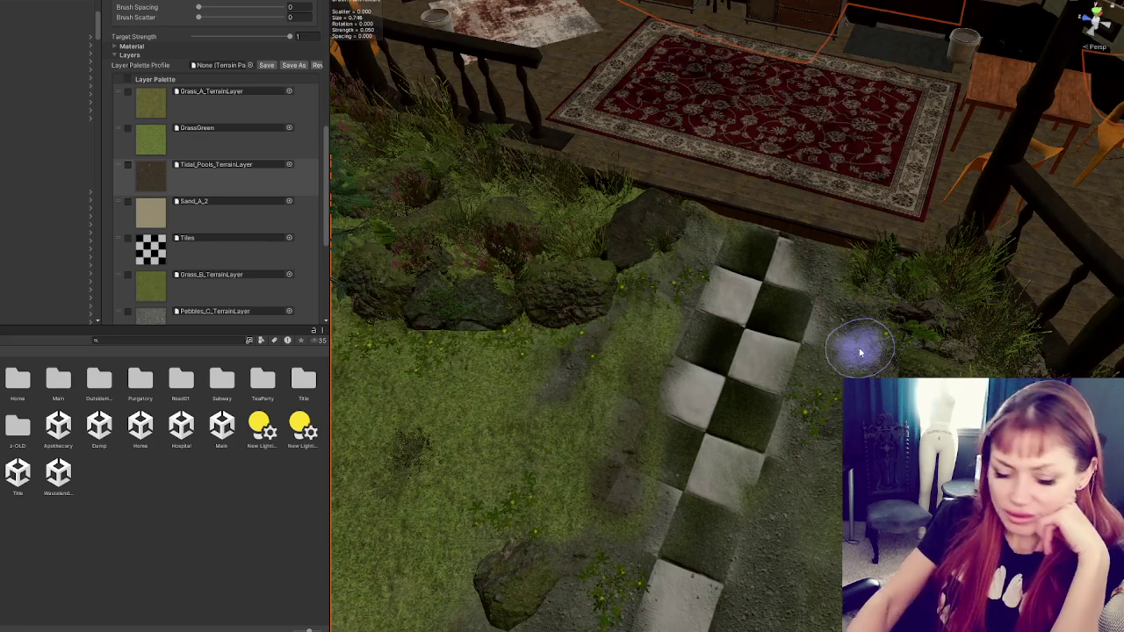
{"action": "key", "text": "ctrl+z"}
{"action": "key", "text": "ctrl+y"}
{"action": "key", "text": "ctrl+y"}
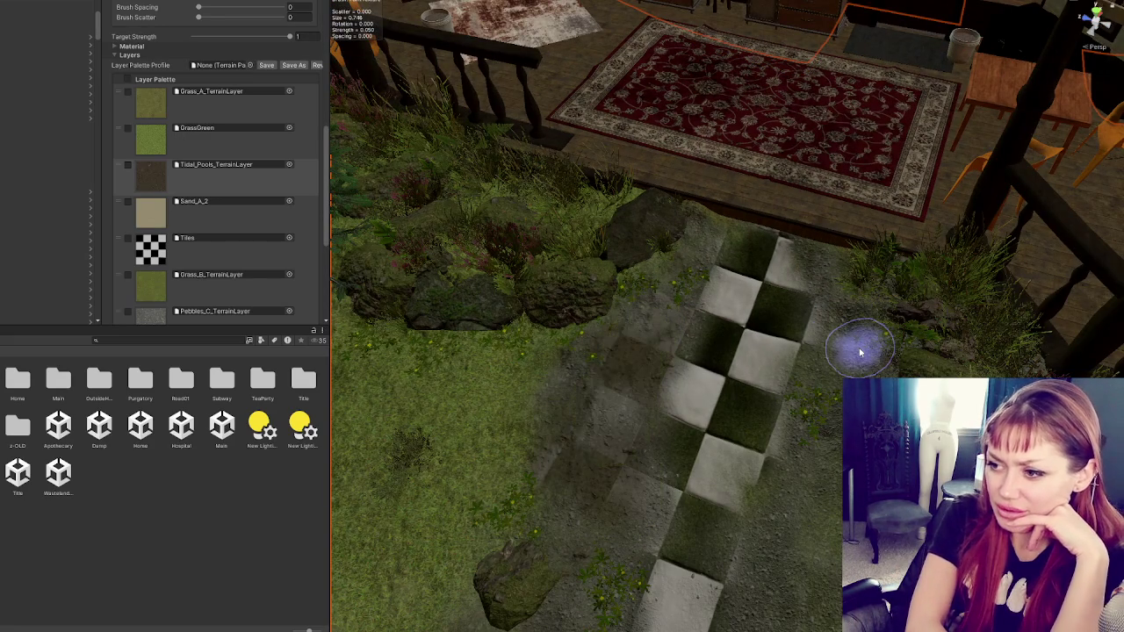
- Paint a Sand_A_2 strip left of the tiles up toward the rocks, then darken it with dirt
{"action": "left_click", "coordinate": [232, 220]}
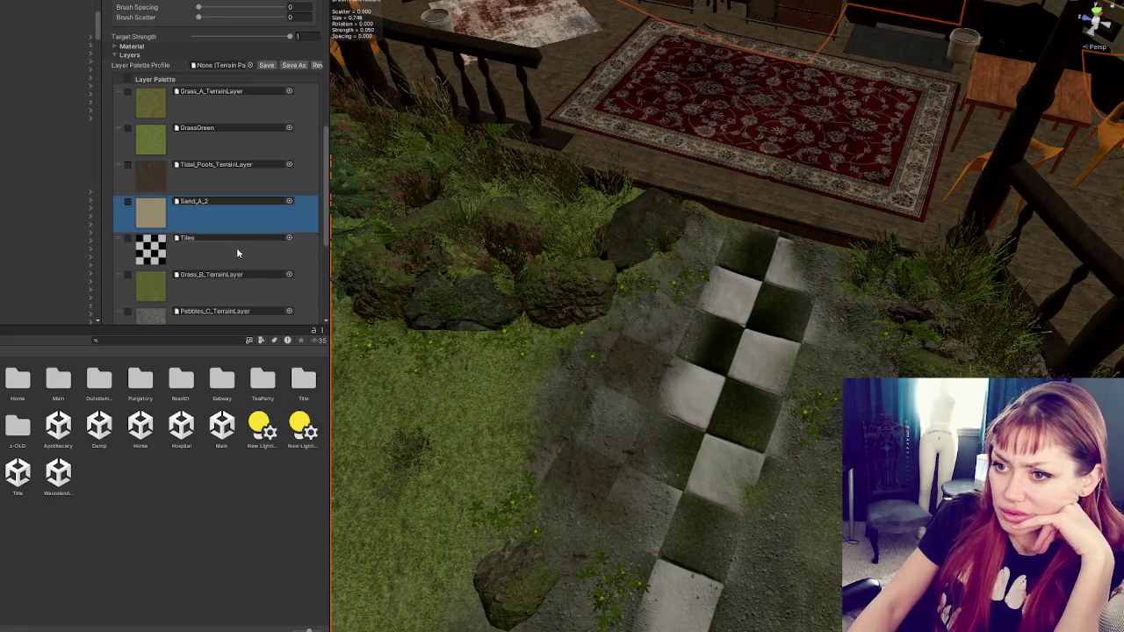
{"action": "left_click_drag", "start_coordinate": [604, 444], "coordinate": [580, 447]}
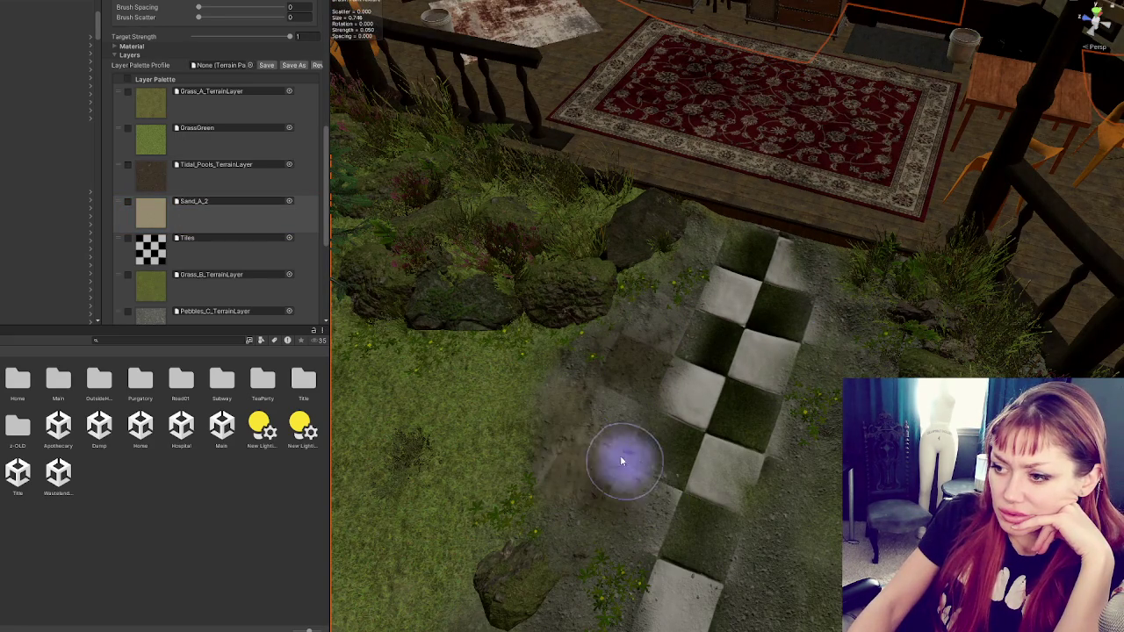
{"action": "mouse_move", "coordinate": [657, 389]}
{"action": "left_mouse_down"}
{"action": "mouse_move", "coordinate": [620, 413]}
{"action": "mouse_move", "coordinate": [617, 371]}
{"action": "mouse_move", "coordinate": [650, 329]}
{"action": "mouse_move", "coordinate": [645, 363]}
{"action": "left_mouse_up"}
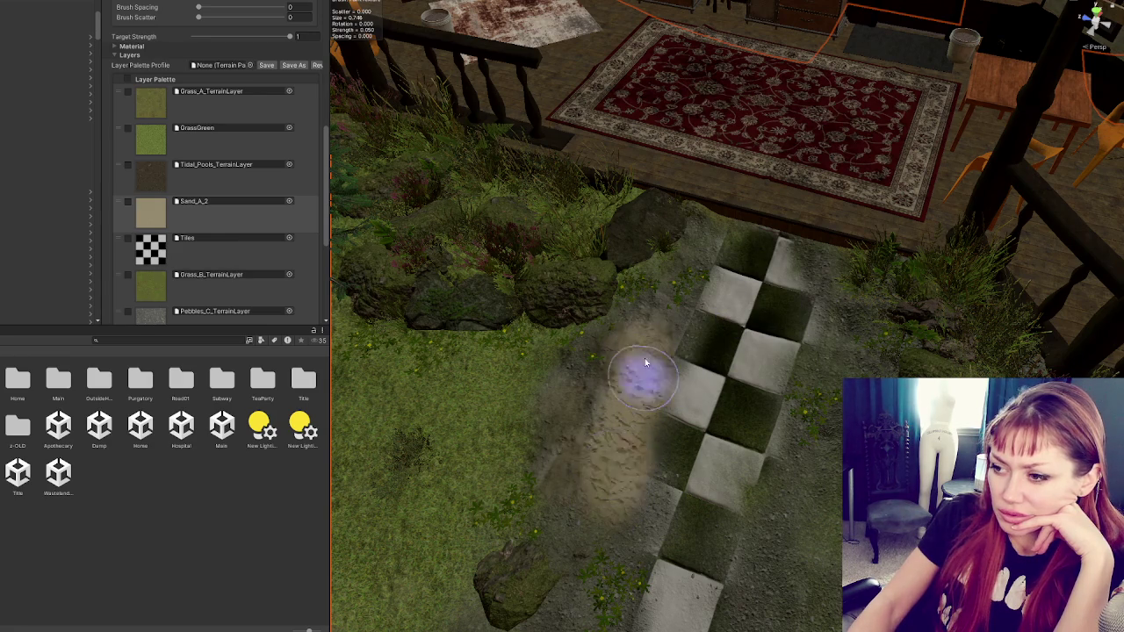
{"action": "key", "text": "ctrl+z"}
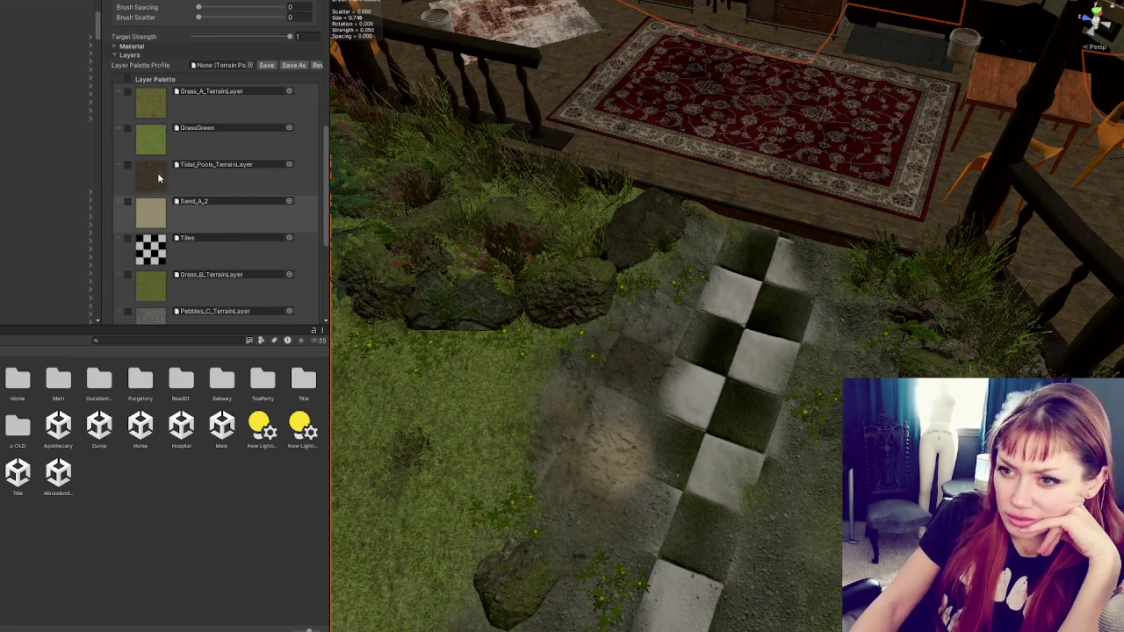
{"action": "mouse_move", "coordinate": [609, 371]}
{"action": "left_mouse_down"}
{"action": "mouse_move", "coordinate": [659, 301]}
{"action": "mouse_move", "coordinate": [622, 389]}
{"action": "mouse_move", "coordinate": [632, 360]}
{"action": "left_mouse_up"}
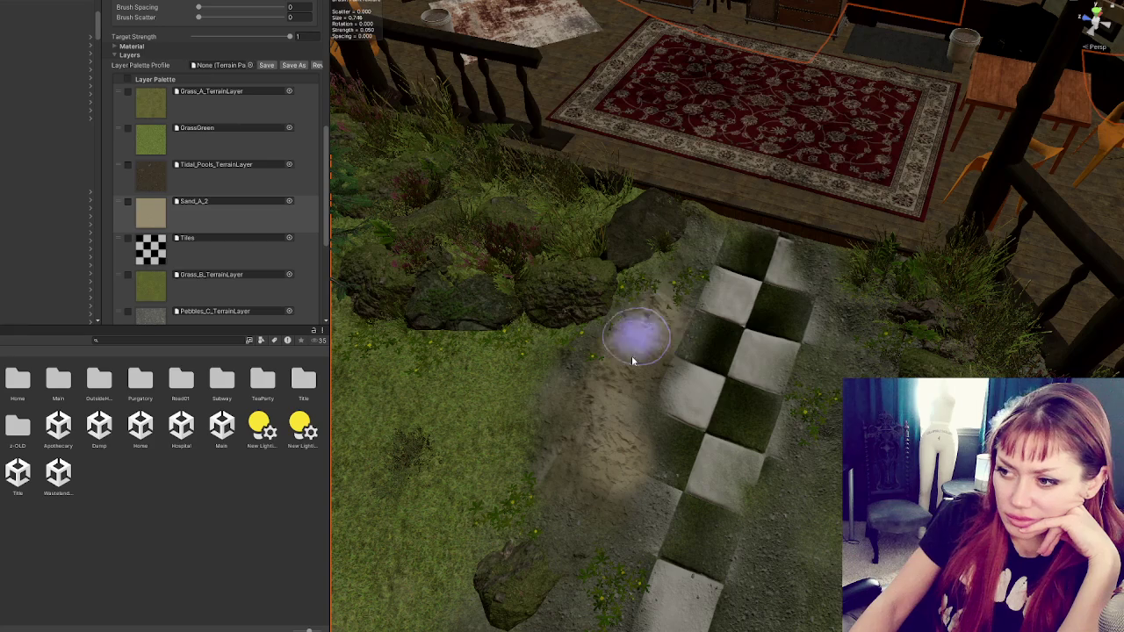
{"action": "left_click", "coordinate": [263, 168]}
{"action": "mouse_move", "coordinate": [557, 401]}
{"action": "left_mouse_down"}
{"action": "mouse_move", "coordinate": [622, 326]}
{"action": "mouse_move", "coordinate": [644, 411]}
{"action": "mouse_move", "coordinate": [640, 301]}
{"action": "left_mouse_up"}
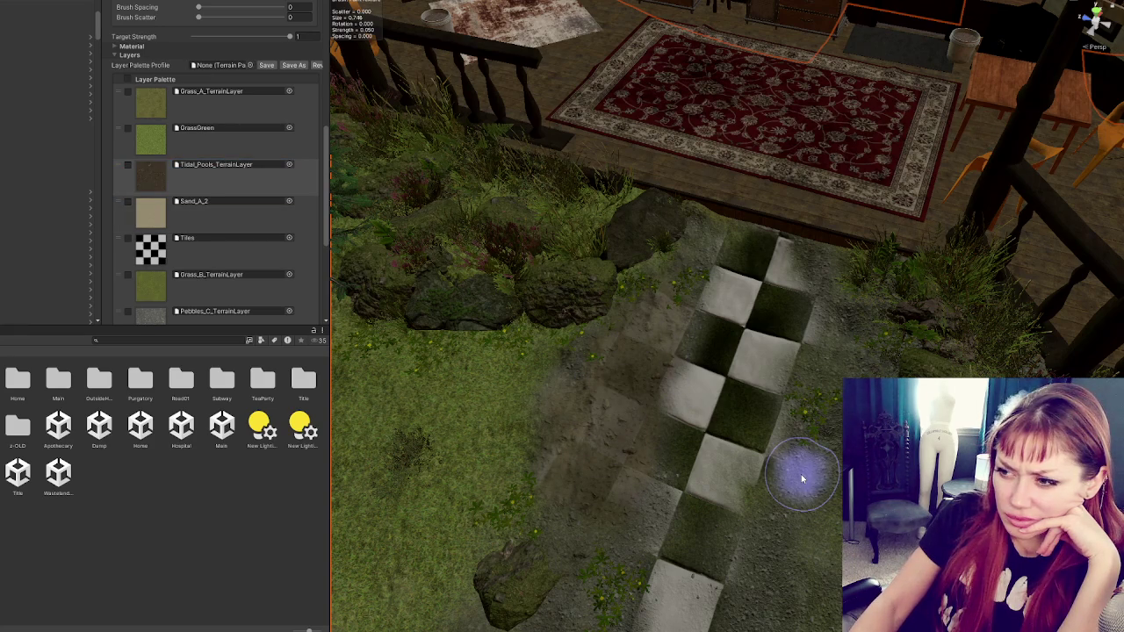
- Paint Grass_A over the dirt strip beside the tiles, then blend dirt back toward them
{"action": "left_click", "coordinate": [156, 104]}
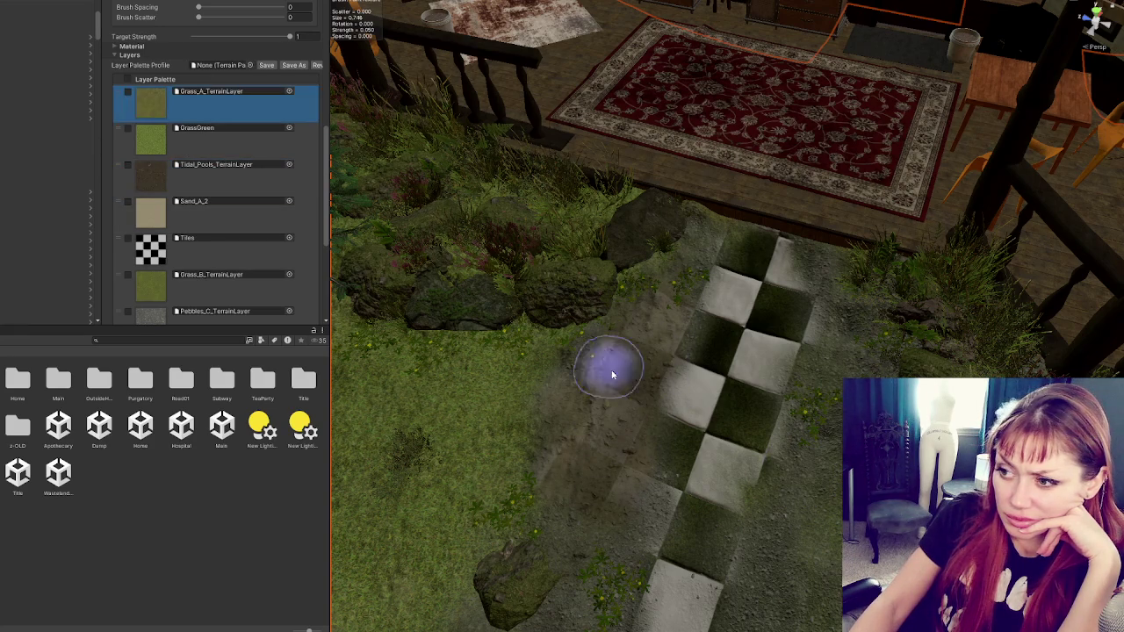
{"action": "mouse_move", "coordinate": [603, 488]}
{"action": "left_mouse_down"}
{"action": "mouse_move", "coordinate": [612, 374]}
{"action": "mouse_move", "coordinate": [634, 326]}
{"action": "mouse_move", "coordinate": [557, 401]}
{"action": "mouse_move", "coordinate": [594, 336]}
{"action": "left_mouse_up"}
{"action": "left_click", "coordinate": [151, 152]}
{"action": "left_click", "coordinate": [150, 287]}
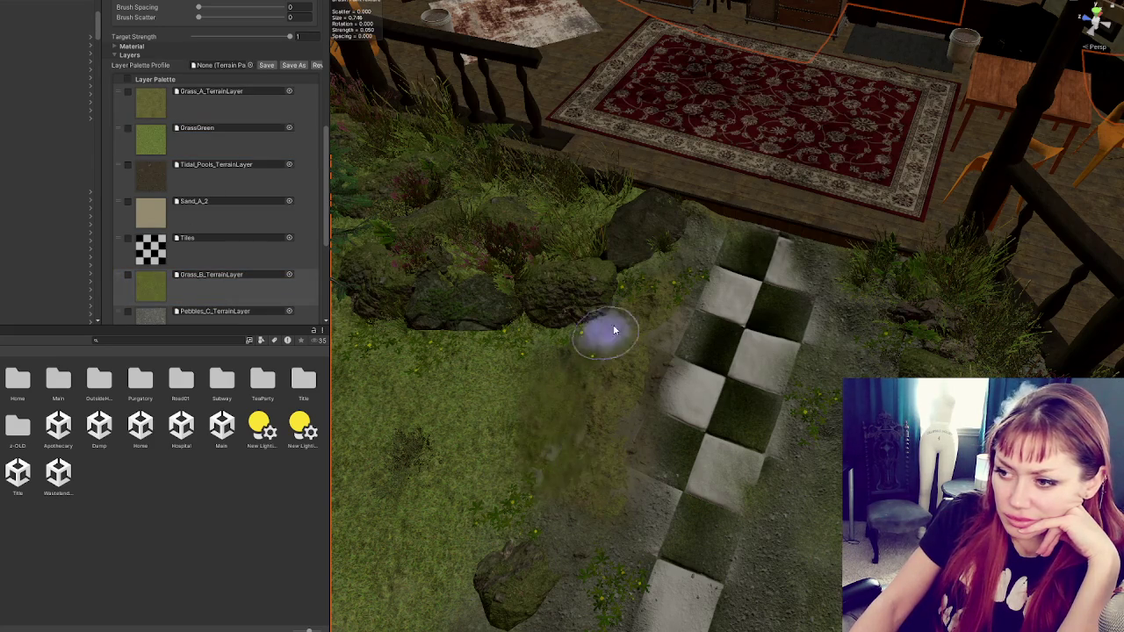
{"action": "left_click", "coordinate": [151, 103]}
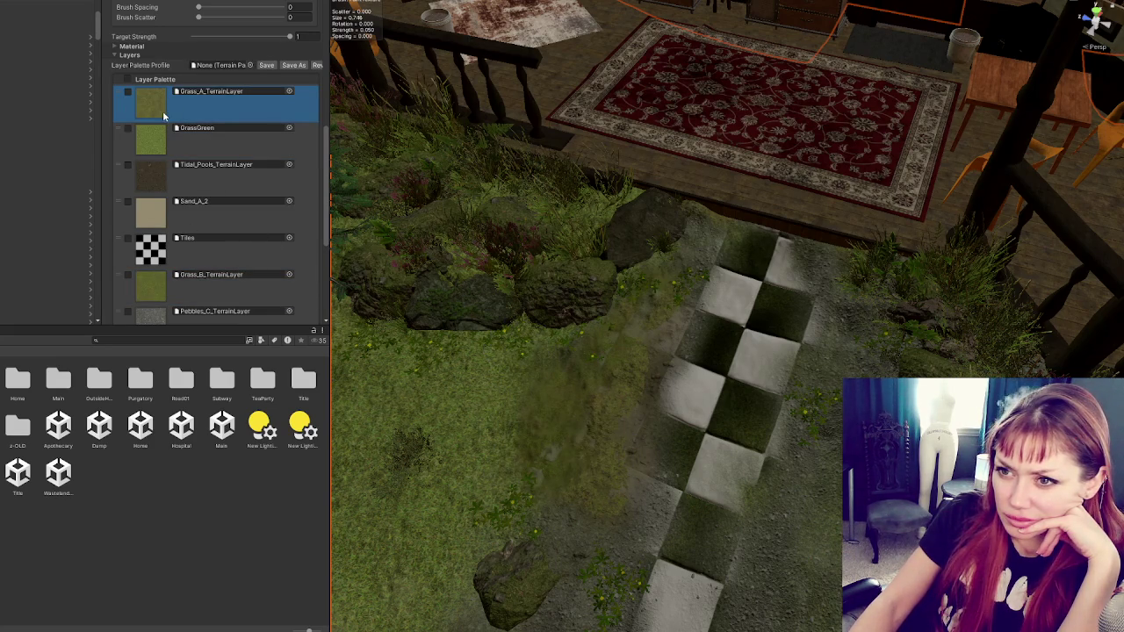
{"action": "mouse_move", "coordinate": [572, 467]}
{"action": "left_mouse_down"}
{"action": "mouse_move", "coordinate": [534, 407]}
{"action": "mouse_move", "coordinate": [552, 363]}
{"action": "mouse_move", "coordinate": [650, 296]}
{"action": "mouse_move", "coordinate": [572, 452]}
{"action": "mouse_move", "coordinate": [686, 340]}
{"action": "left_mouse_up"}
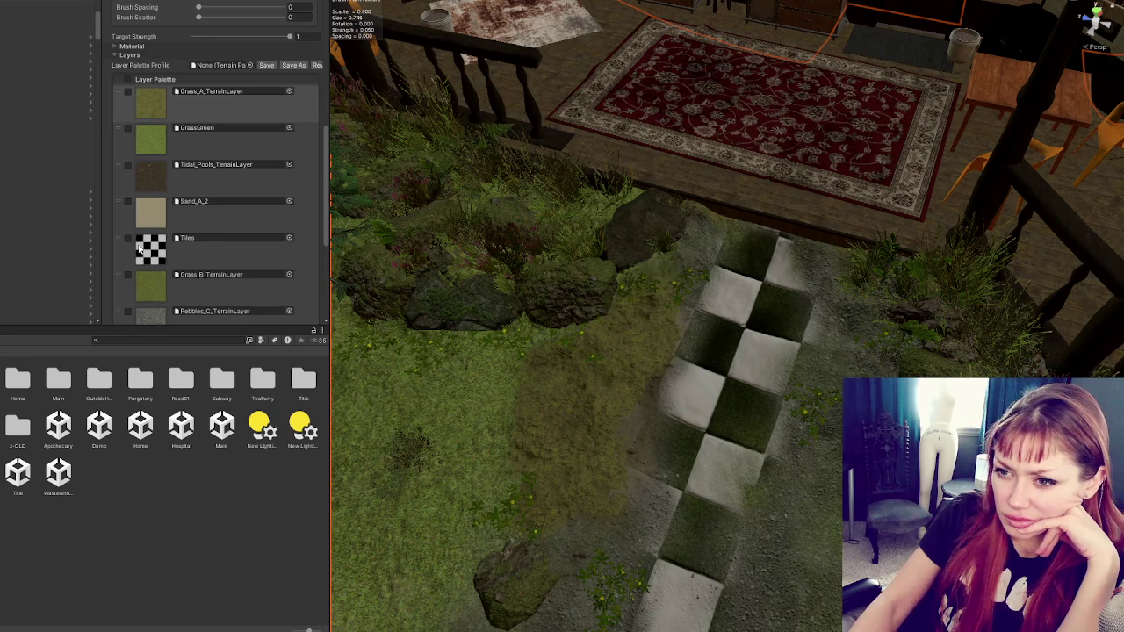
{"action": "left_click", "coordinate": [211, 167]}
{"action": "mouse_move", "coordinate": [571, 492]}
{"action": "left_mouse_down"}
{"action": "mouse_move", "coordinate": [603, 477]}
{"action": "mouse_move", "coordinate": [685, 303]}
{"action": "left_mouse_up"}
{"action": "scroll", "coordinate": [685, 303], "scroll_direction": "up", "scroll_amount": 1}
{"action": "scroll", "coordinate": [722, 441], "scroll_direction": "up", "scroll_amount": 1}
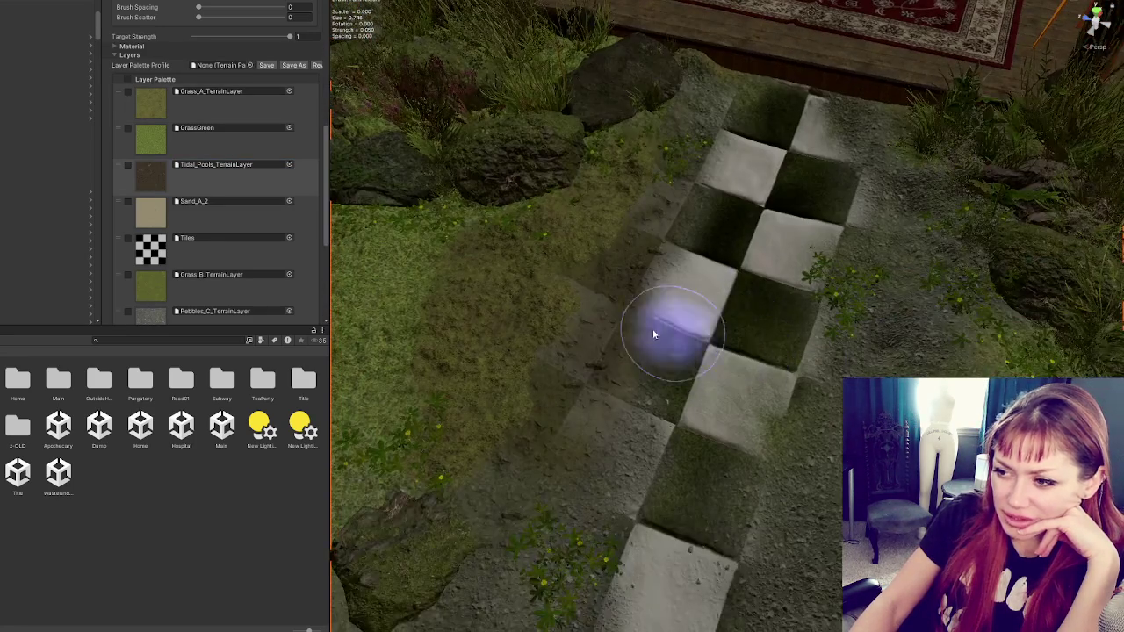
- Darken the ground beside the tiles with dirt, then turn it mossy green with Grass_B
{"action": "mouse_move", "coordinate": [546, 430]}
{"action": "left_mouse_down"}
{"action": "mouse_move", "coordinate": [518, 476]}
{"action": "mouse_move", "coordinate": [551, 409]}
{"action": "mouse_move", "coordinate": [571, 429]}
{"action": "mouse_move", "coordinate": [557, 381]}
{"action": "mouse_move", "coordinate": [597, 343]}
{"action": "mouse_move", "coordinate": [585, 381]}
{"action": "mouse_move", "coordinate": [577, 346]}
{"action": "left_mouse_up"}
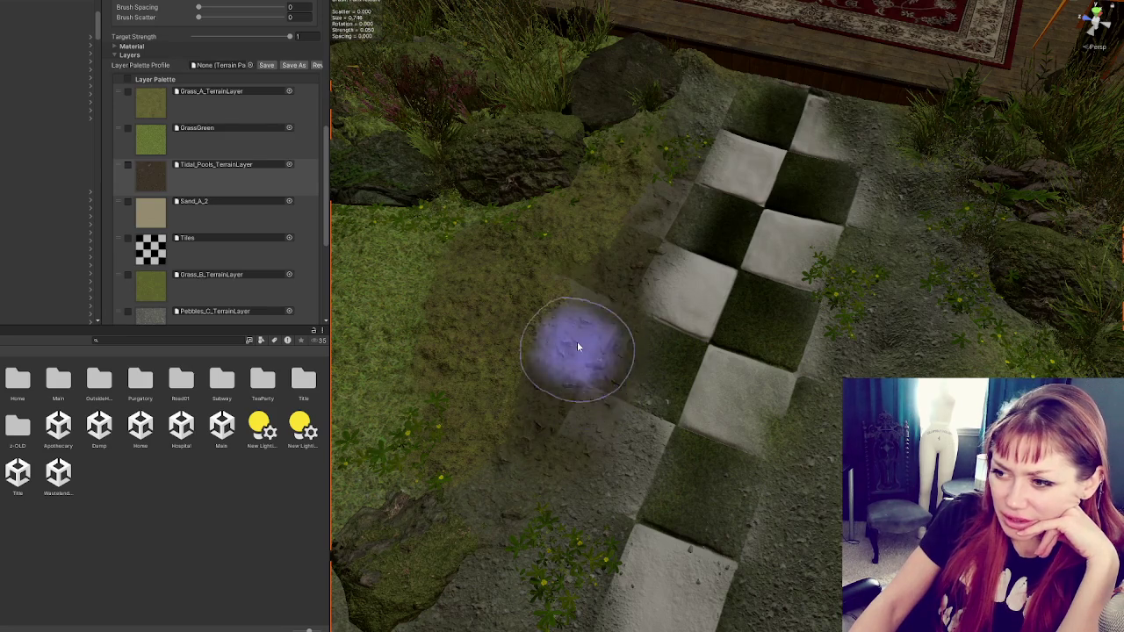
{"action": "left_click", "coordinate": [164, 300]}
{"action": "mouse_move", "coordinate": [540, 395]}
{"action": "left_mouse_down"}
{"action": "mouse_move", "coordinate": [560, 409]}
{"action": "mouse_move", "coordinate": [602, 310]}
{"action": "mouse_move", "coordinate": [591, 350]}
{"action": "mouse_move", "coordinate": [665, 171]}
{"action": "mouse_move", "coordinate": [627, 251]}
{"action": "mouse_move", "coordinate": [662, 129]}
{"action": "mouse_move", "coordinate": [535, 394]}
{"action": "mouse_move", "coordinate": [595, 396]}
{"action": "mouse_move", "coordinate": [664, 452]}
{"action": "mouse_move", "coordinate": [732, 420]}
{"action": "left_mouse_up"}
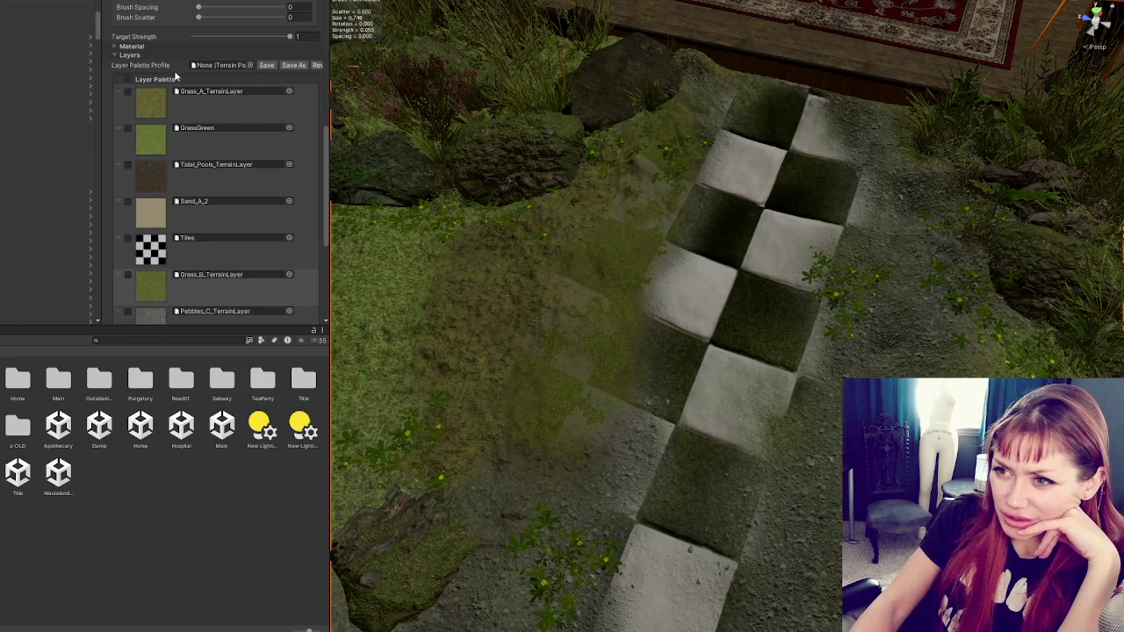
- Save a new layer palette profile, confirming the 'No layer palette found' dialog
{"action": "left_click", "coordinate": [263, 66]}
{"action": "left_click", "coordinate": [512, 319]}
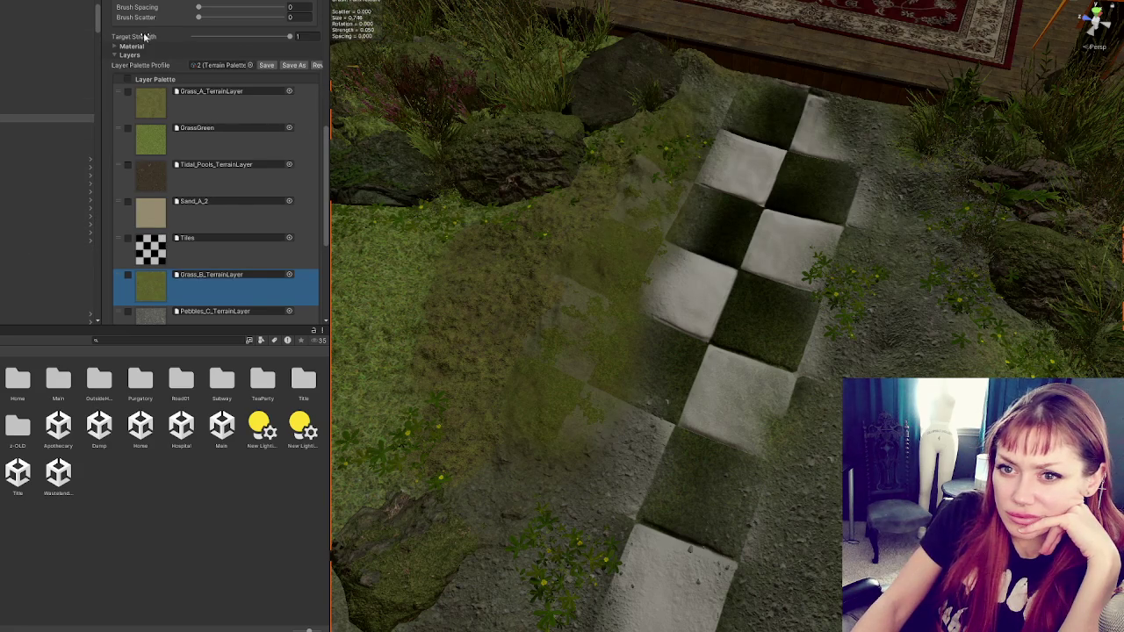
{"action": "scroll", "coordinate": [215, 163], "scroll_direction": "up", "scroll_amount": 10}
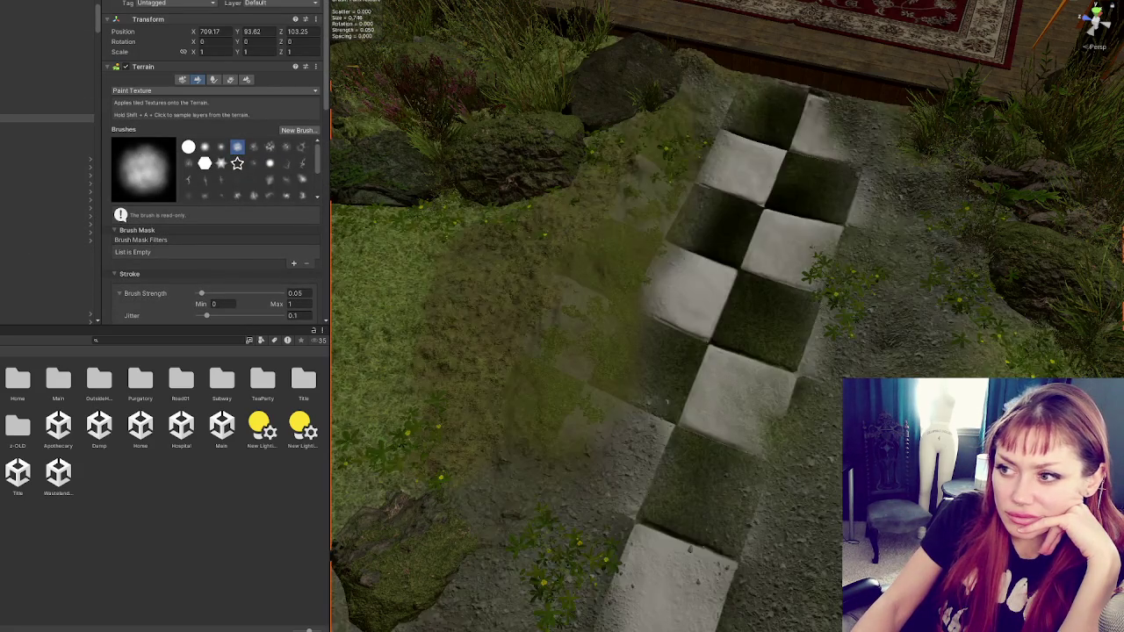
- Paint a Pebbles_C gravel strip beside the tiled path
{"action": "scroll", "coordinate": [668, 272], "scroll_direction": "up", "scroll_amount": 10}
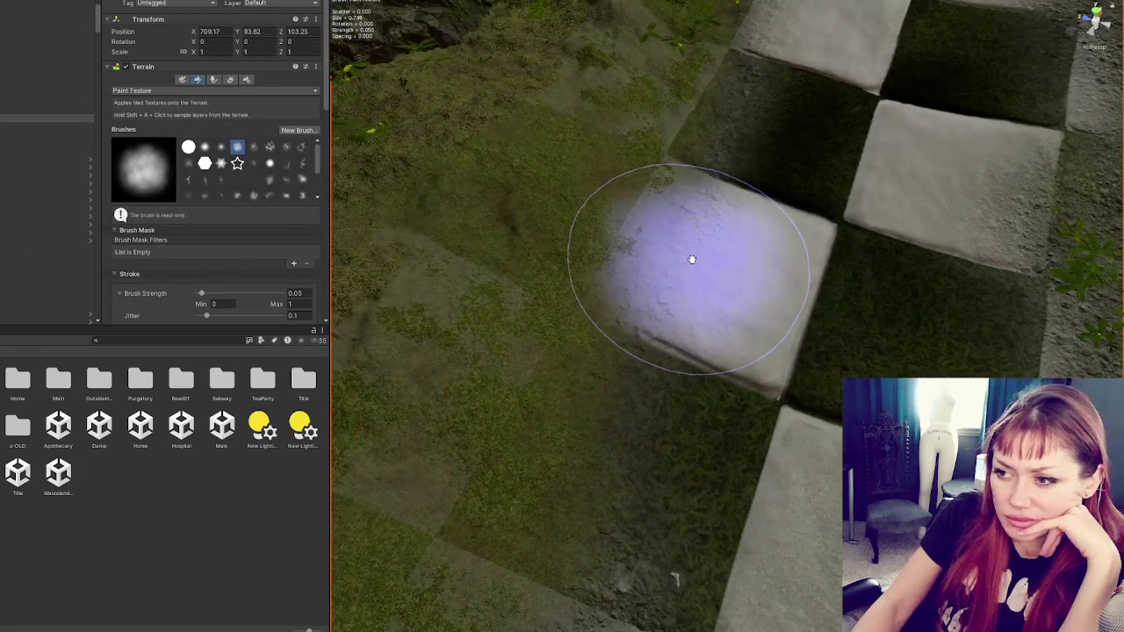
{"action": "scroll", "coordinate": [702, 259], "scroll_direction": "down", "scroll_amount": 3}
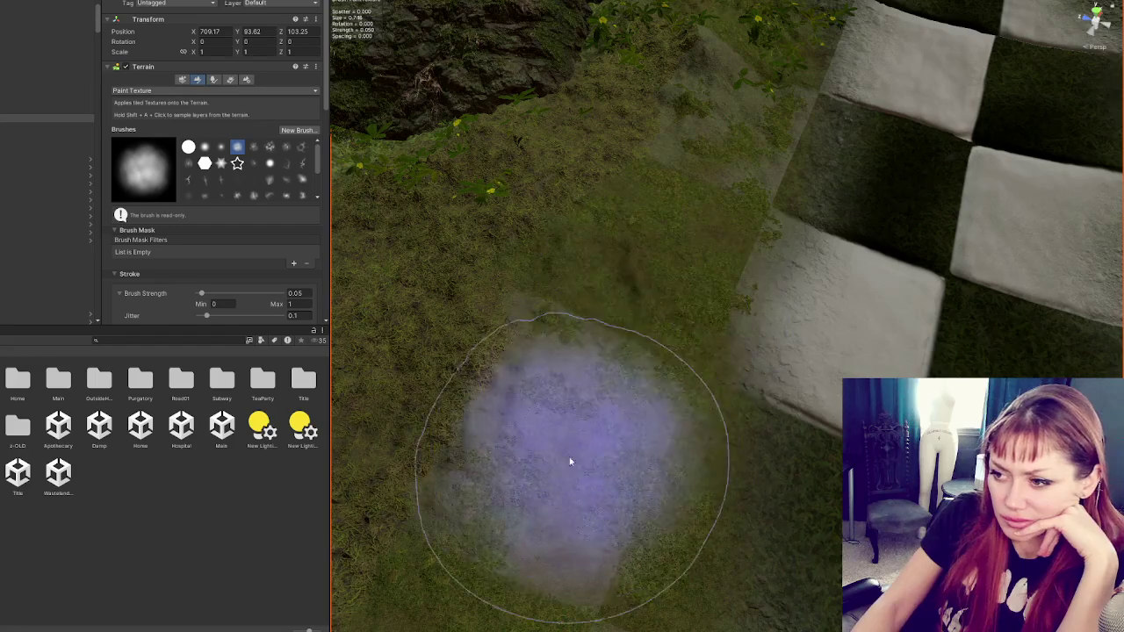
{"action": "scroll", "coordinate": [597, 413], "scroll_direction": "up", "scroll_amount": 3}
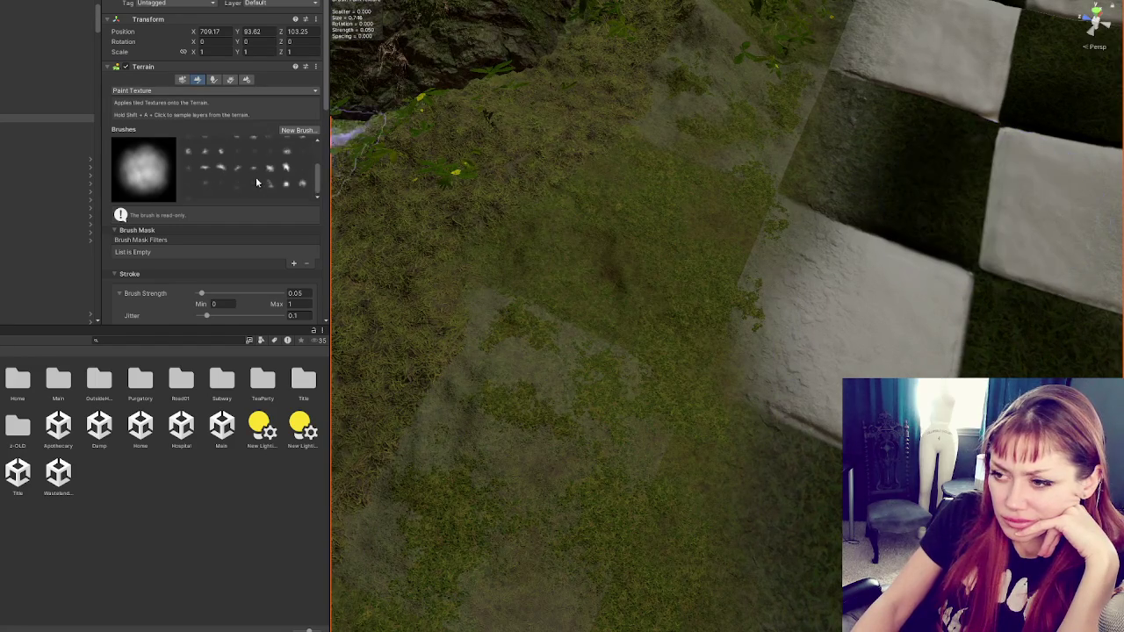
{"action": "scroll", "coordinate": [169, 213], "scroll_direction": "down", "scroll_amount": 10}
{"action": "left_click", "coordinate": [158, 265]}
{"action": "mouse_move", "coordinate": [462, 360]}
{"action": "left_mouse_down"}
{"action": "mouse_move", "coordinate": [547, 427]}
{"action": "mouse_move", "coordinate": [614, 258]}
{"action": "mouse_move", "coordinate": [715, 70]}
{"action": "mouse_move", "coordinate": [556, 377]}
{"action": "mouse_move", "coordinate": [547, 251]}
{"action": "mouse_move", "coordinate": [638, 183]}
{"action": "left_mouse_up"}
- Paint checker tiles with the Tiles layer down along the path and to its left
{"action": "scroll", "coordinate": [638, 183], "scroll_direction": "down", "scroll_amount": 6}
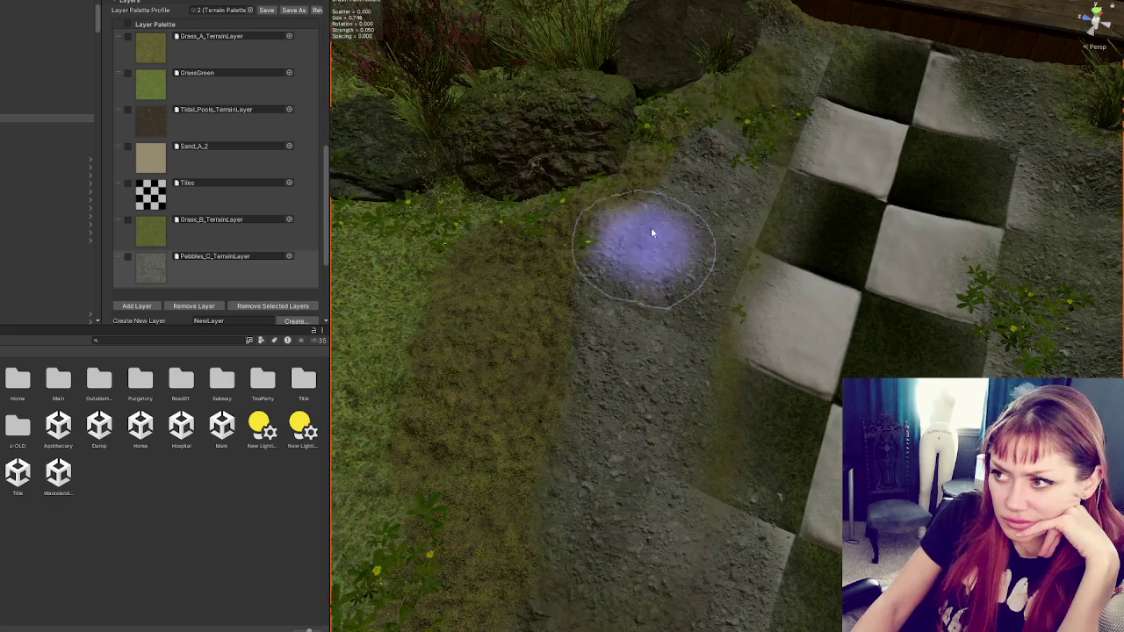
{"action": "scroll", "coordinate": [674, 329], "scroll_direction": "down", "scroll_amount": 3}
{"action": "scroll", "coordinate": [685, 298], "scroll_direction": "down", "scroll_amount": 2}
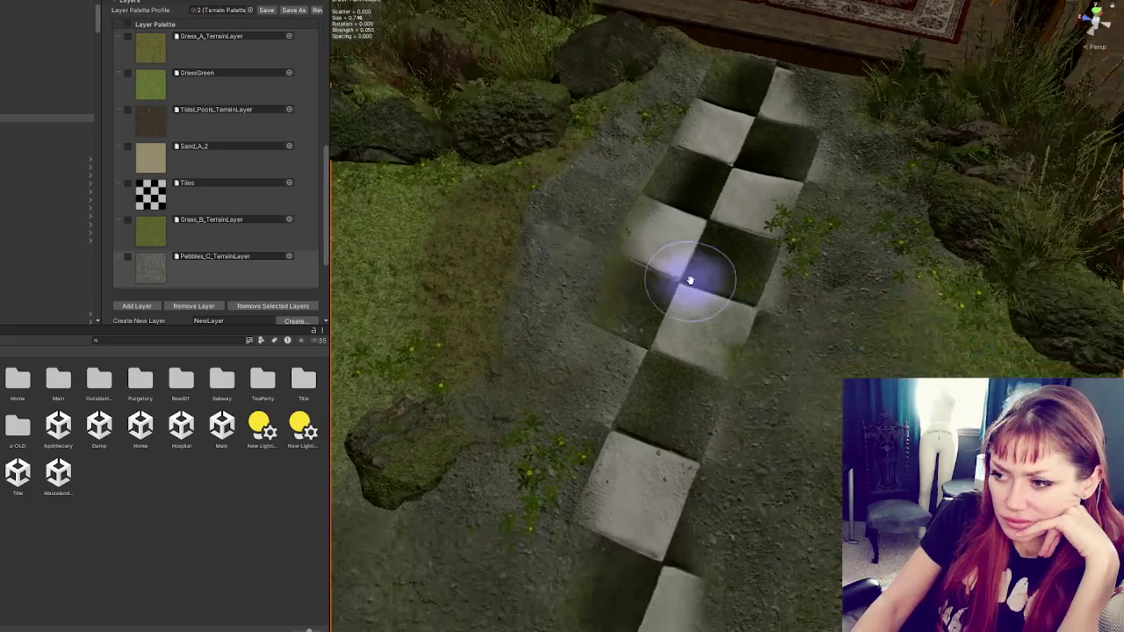
{"action": "left_click", "coordinate": [184, 119]}
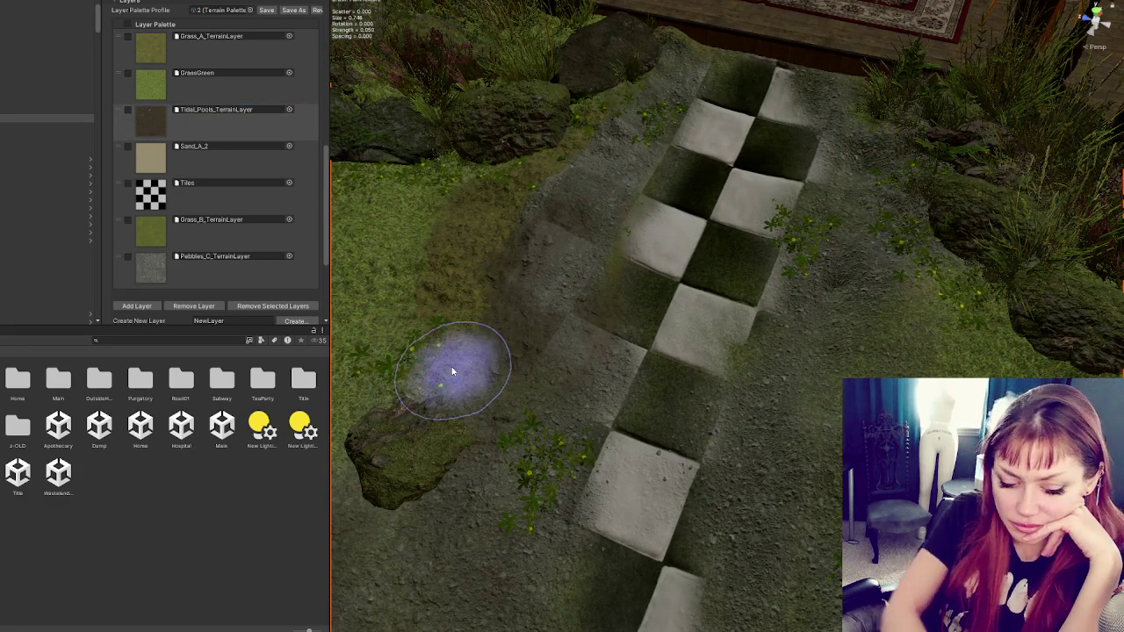
{"action": "left_click", "coordinate": [141, 201]}
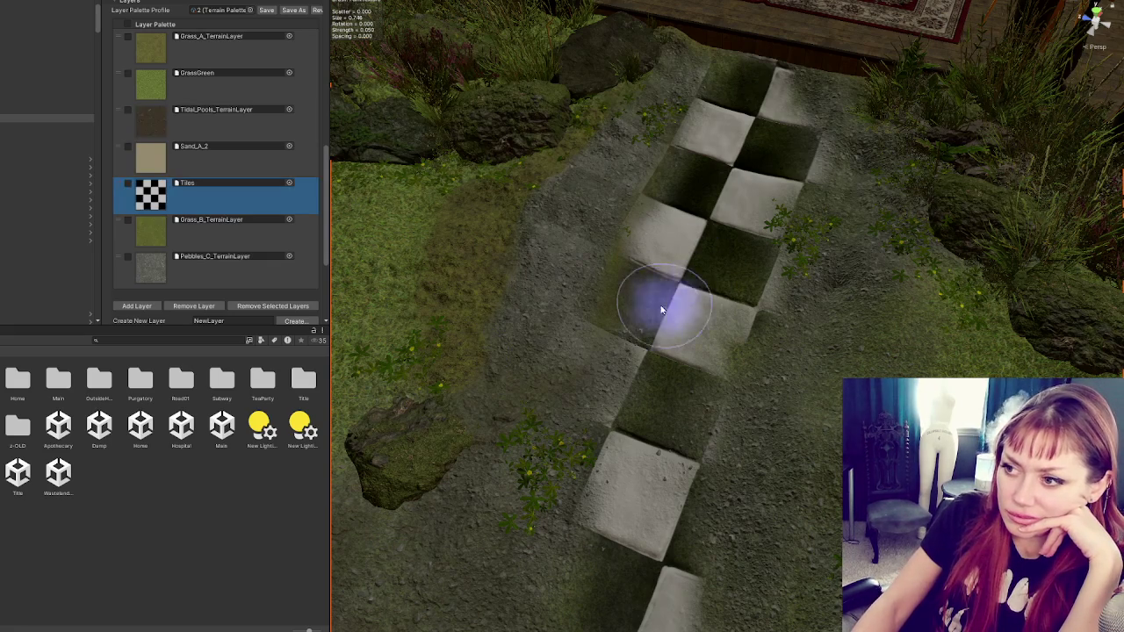
{"action": "mouse_move", "coordinate": [694, 159]}
{"action": "left_mouse_down"}
{"action": "mouse_move", "coordinate": [713, 112]}
{"action": "mouse_move", "coordinate": [631, 271]}
{"action": "mouse_move", "coordinate": [650, 303]}
{"action": "mouse_move", "coordinate": [649, 414]}
{"action": "left_mouse_up"}
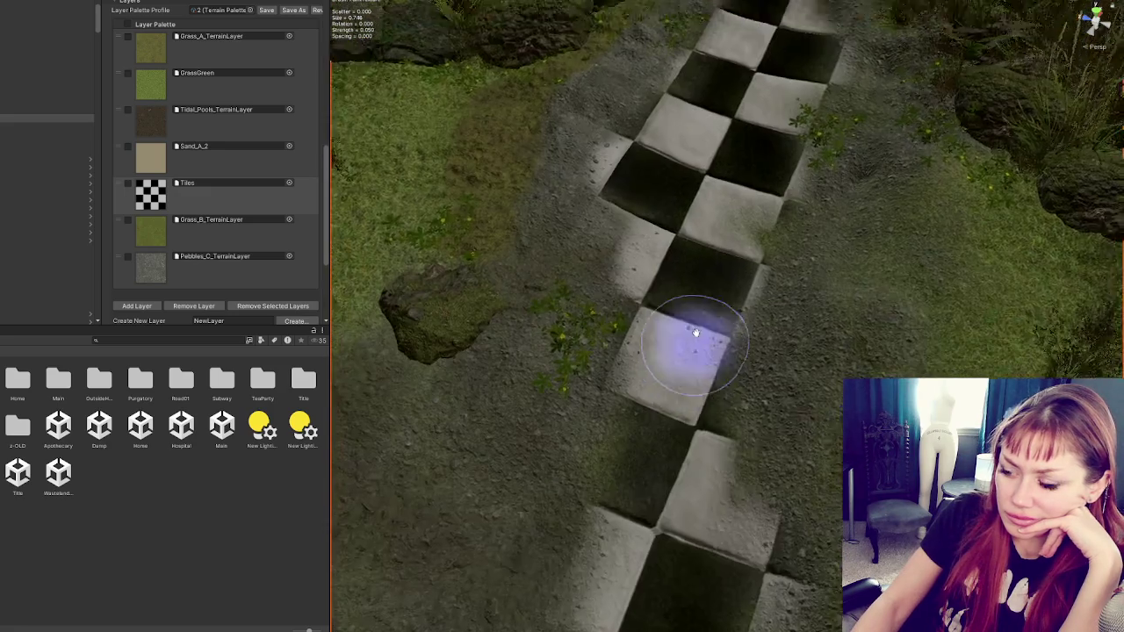
{"action": "scroll", "coordinate": [693, 388], "scroll_direction": "down", "scroll_amount": 3}
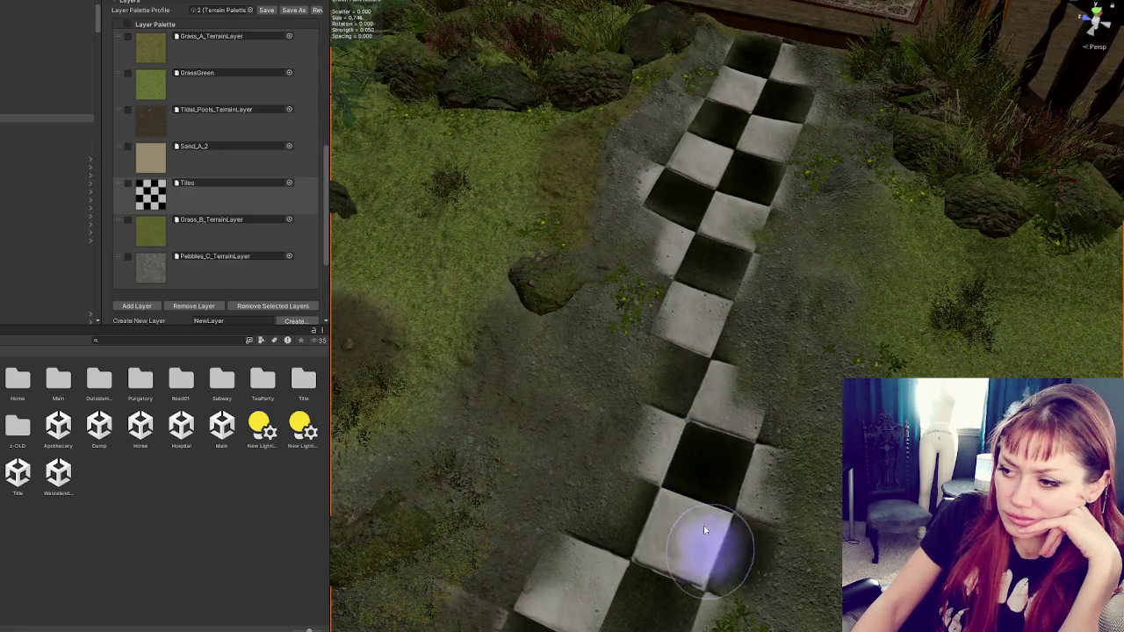
{"action": "scroll", "coordinate": [693, 464], "scroll_direction": "down", "scroll_amount": 2}
{"action": "scroll", "coordinate": [702, 448], "scroll_direction": "down", "scroll_amount": 2}
{"action": "scroll", "coordinate": [704, 444], "scroll_direction": "down", "scroll_amount": 3}
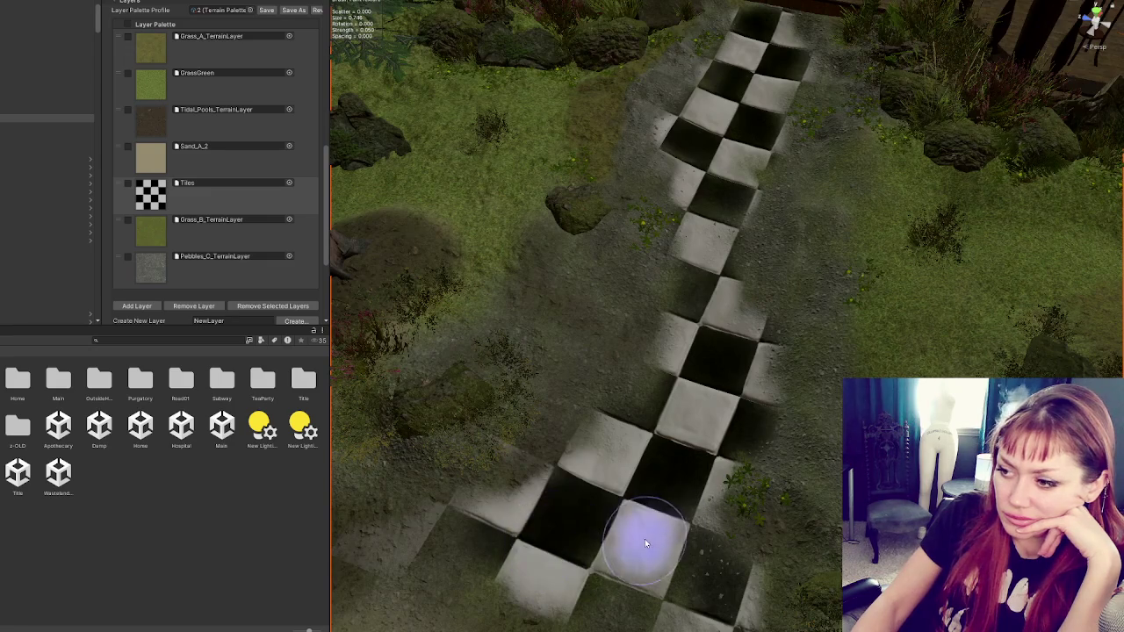
{"action": "scroll", "coordinate": [650, 501], "scroll_direction": "down", "scroll_amount": 2}
{"action": "mouse_move", "coordinate": [615, 423]}
{"action": "left_mouse_down"}
{"action": "mouse_move", "coordinate": [564, 377]}
{"action": "mouse_move", "coordinate": [658, 447]}
{"action": "mouse_move", "coordinate": [500, 394]}
{"action": "mouse_move", "coordinate": [578, 323]}
{"action": "mouse_move", "coordinate": [698, 334]}
{"action": "left_mouse_up"}
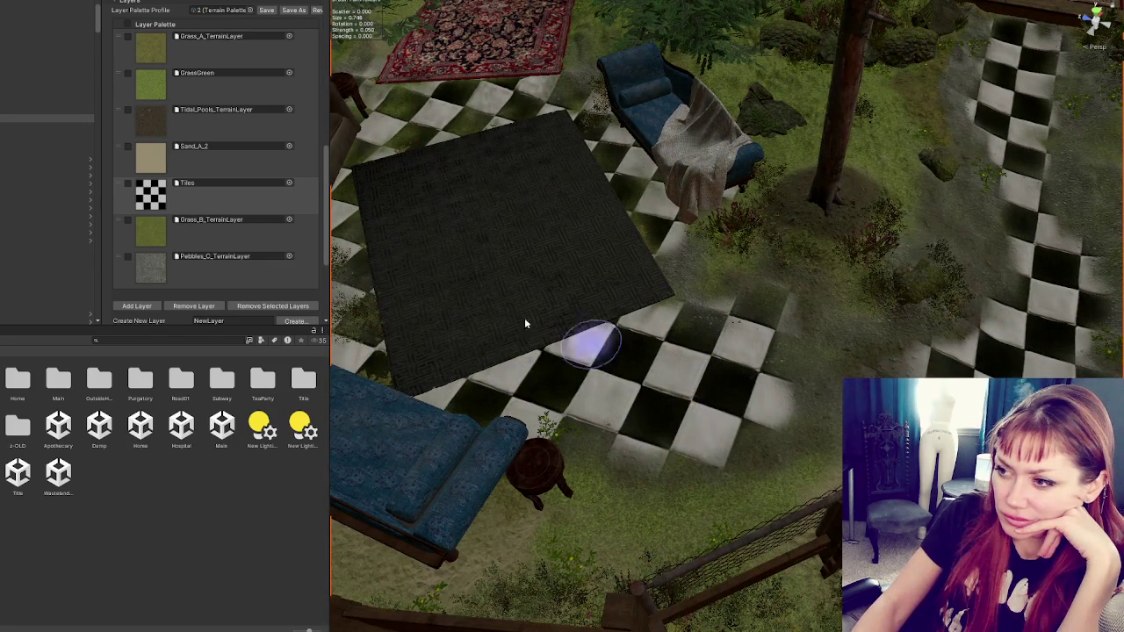
- Hide the patio rug with H to expose the ground, then resume terrain painting
{"action": "scroll", "coordinate": [527, 325], "scroll_direction": "up", "scroll_amount": 2}
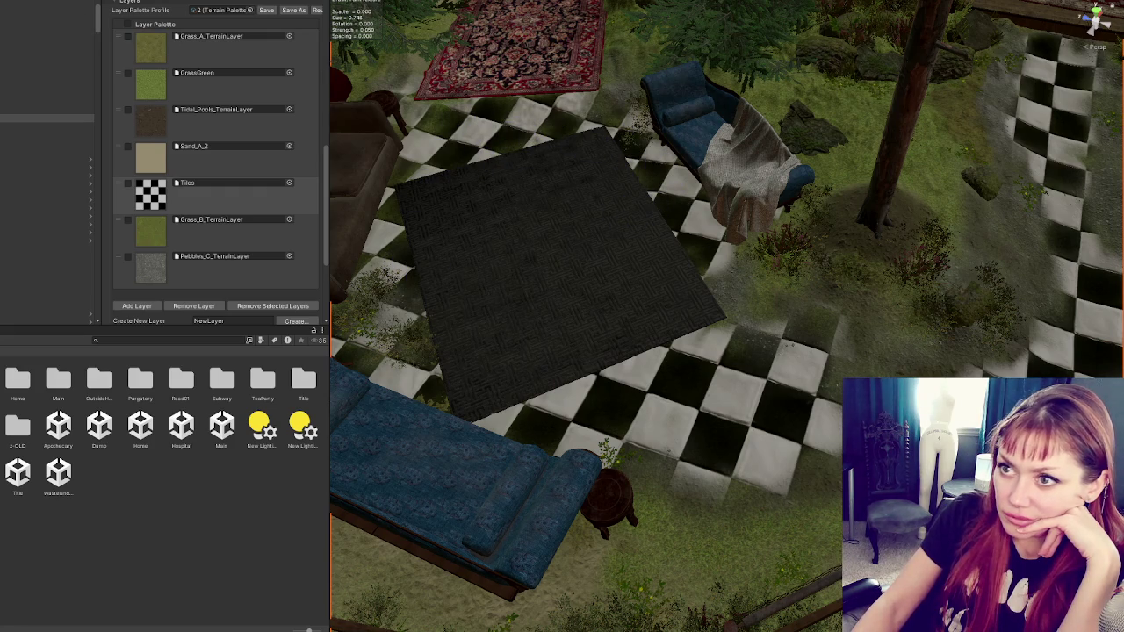
{"action": "left_click", "coordinate": [476, 255]}
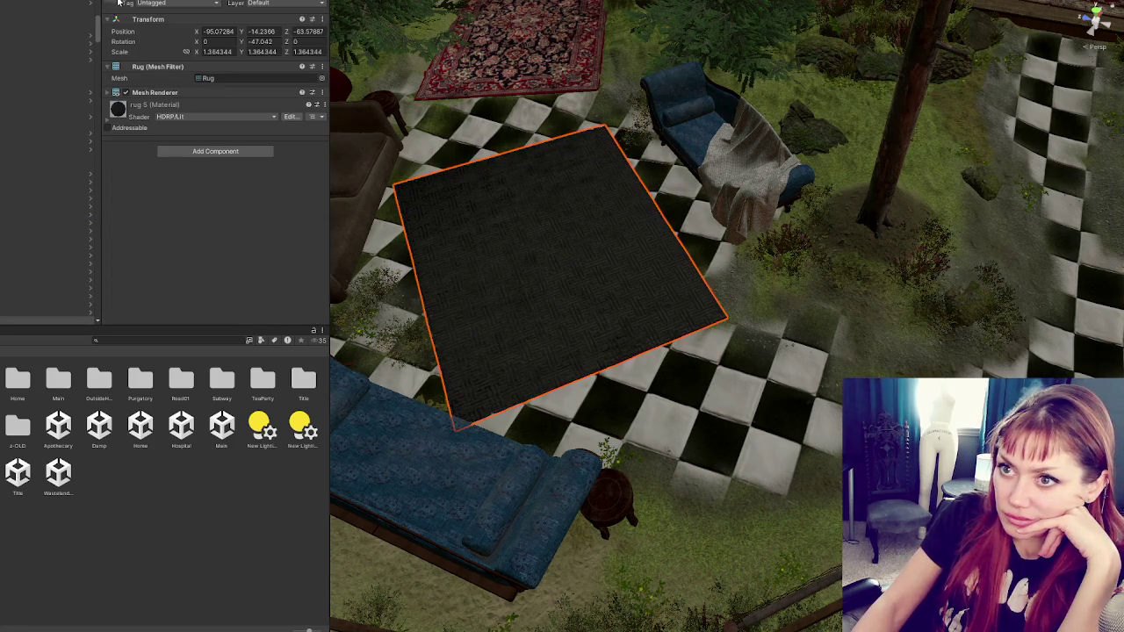
{"action": "key", "text": "h"}
{"action": "left_click", "coordinate": [594, 134]}
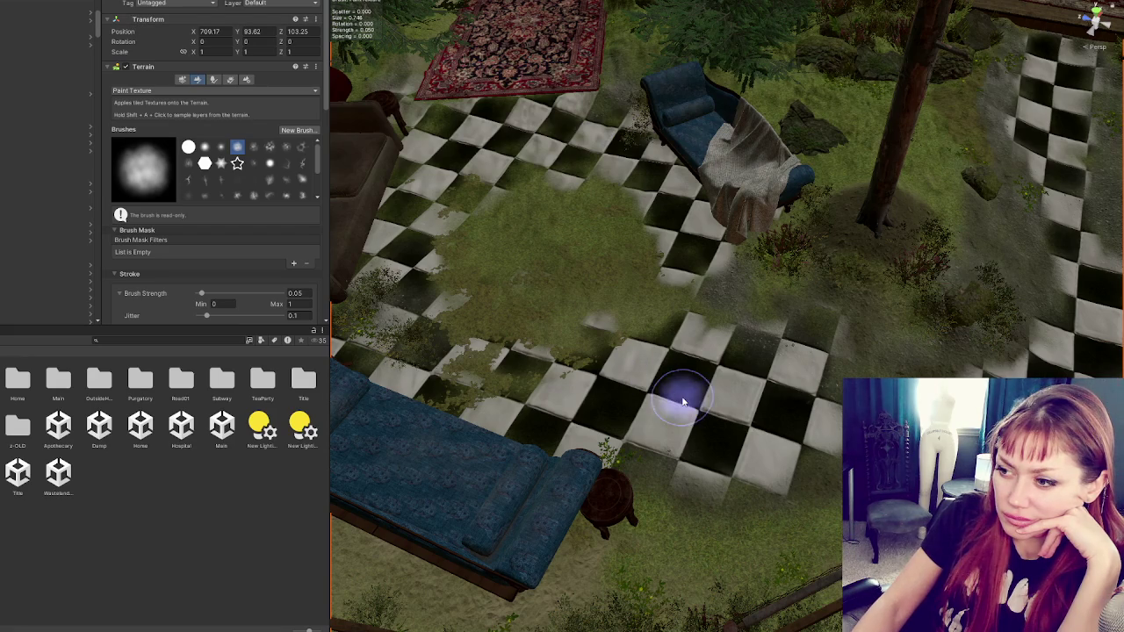
- Repaint checker tiles over the lower grass edge beneath the rug, then pick Grass_B
{"action": "mouse_move", "coordinate": [484, 330]}
{"action": "left_mouse_down"}
{"action": "mouse_move", "coordinate": [464, 318]}
{"action": "mouse_move", "coordinate": [615, 261]}
{"action": "mouse_move", "coordinate": [624, 242]}
{"action": "mouse_move", "coordinate": [673, 246]}
{"action": "mouse_move", "coordinate": [677, 288]}
{"action": "left_mouse_up"}
{"action": "key", "text": "ctrl+z"}
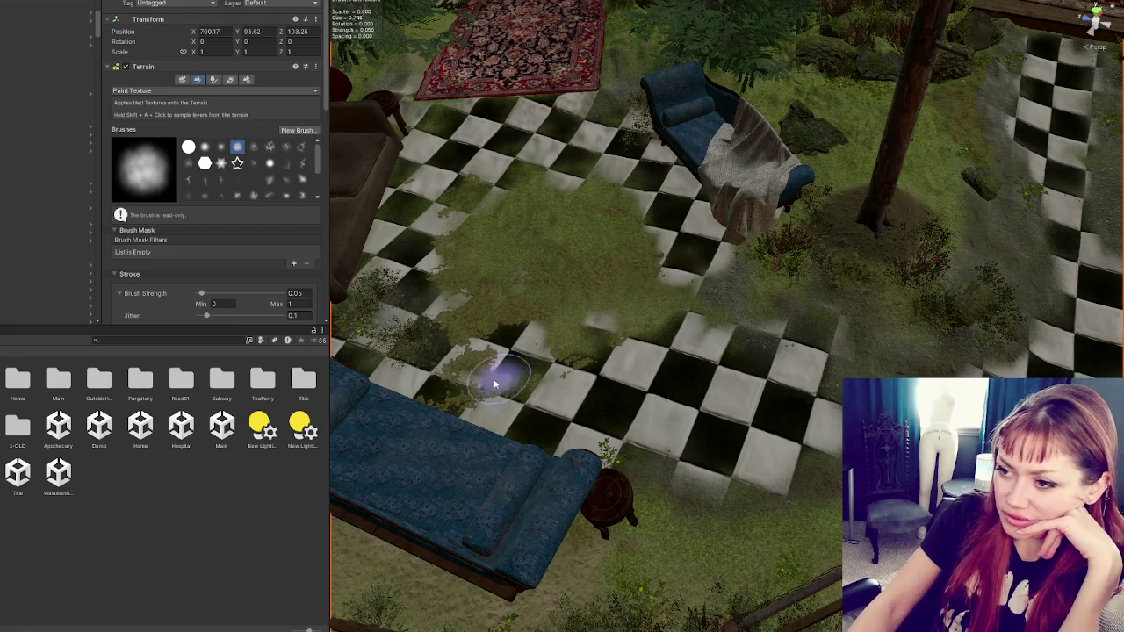
{"action": "mouse_move", "coordinate": [529, 355]}
{"action": "left_mouse_down"}
{"action": "mouse_move", "coordinate": [640, 326]}
{"action": "mouse_move", "coordinate": [677, 296]}
{"action": "mouse_move", "coordinate": [468, 380]}
{"action": "mouse_move", "coordinate": [442, 372]}
{"action": "mouse_move", "coordinate": [507, 381]}
{"action": "mouse_move", "coordinate": [680, 319]}
{"action": "mouse_move", "coordinate": [620, 342]}
{"action": "mouse_move", "coordinate": [594, 278]}
{"action": "left_mouse_up"}
{"action": "scroll", "coordinate": [209, 179], "scroll_direction": "down", "scroll_amount": 3}
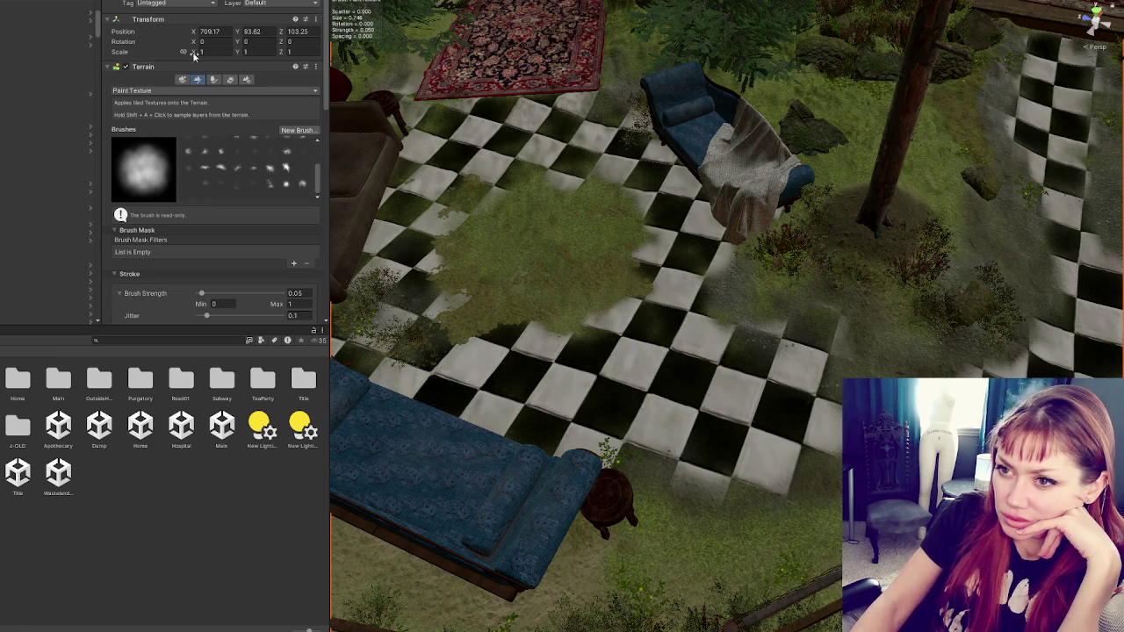
{"action": "scroll", "coordinate": [195, 222], "scroll_direction": "down", "scroll_amount": 5}
{"action": "left_click", "coordinate": [168, 231]}
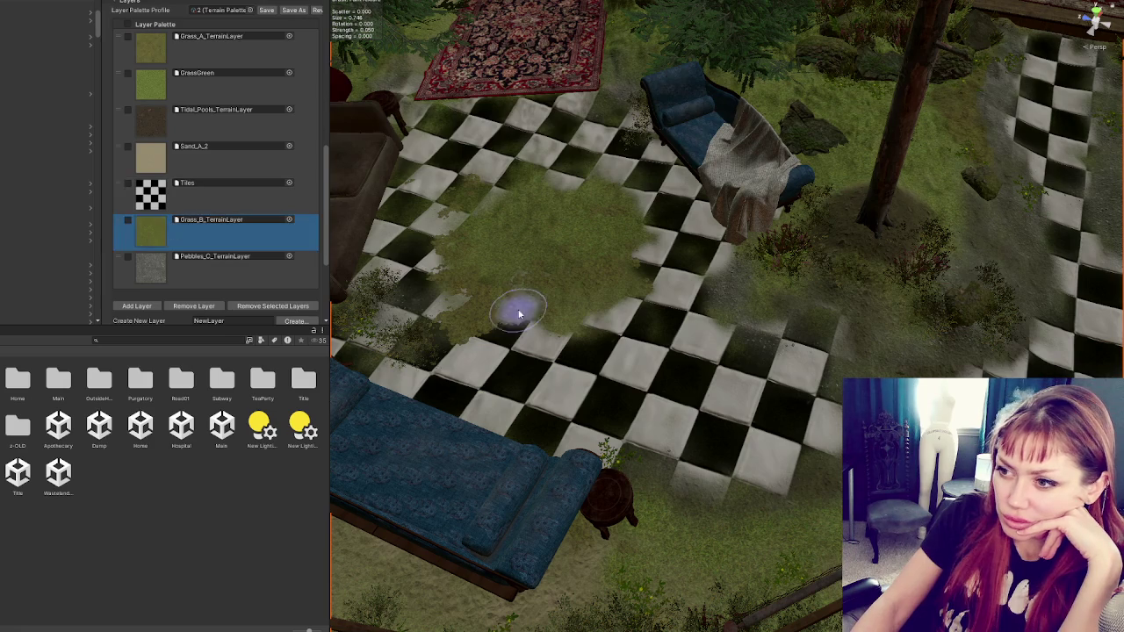
- Blend the patio's grass patch using Grass_B, Tidal_Pools, Grass_A and Pebbles_C, then repaint crisp Tiles between the lounges
{"action": "mouse_move", "coordinate": [471, 334]}
{"action": "left_mouse_down"}
{"action": "mouse_move", "coordinate": [446, 314]}
{"action": "mouse_move", "coordinate": [472, 331]}
{"action": "mouse_move", "coordinate": [500, 326]}
{"action": "mouse_move", "coordinate": [446, 254]}
{"action": "mouse_move", "coordinate": [466, 211]}
{"action": "mouse_move", "coordinate": [451, 205]}
{"action": "mouse_move", "coordinate": [477, 188]}
{"action": "mouse_move", "coordinate": [614, 180]}
{"action": "mouse_move", "coordinate": [623, 251]}
{"action": "mouse_move", "coordinate": [652, 296]}
{"action": "left_mouse_up"}
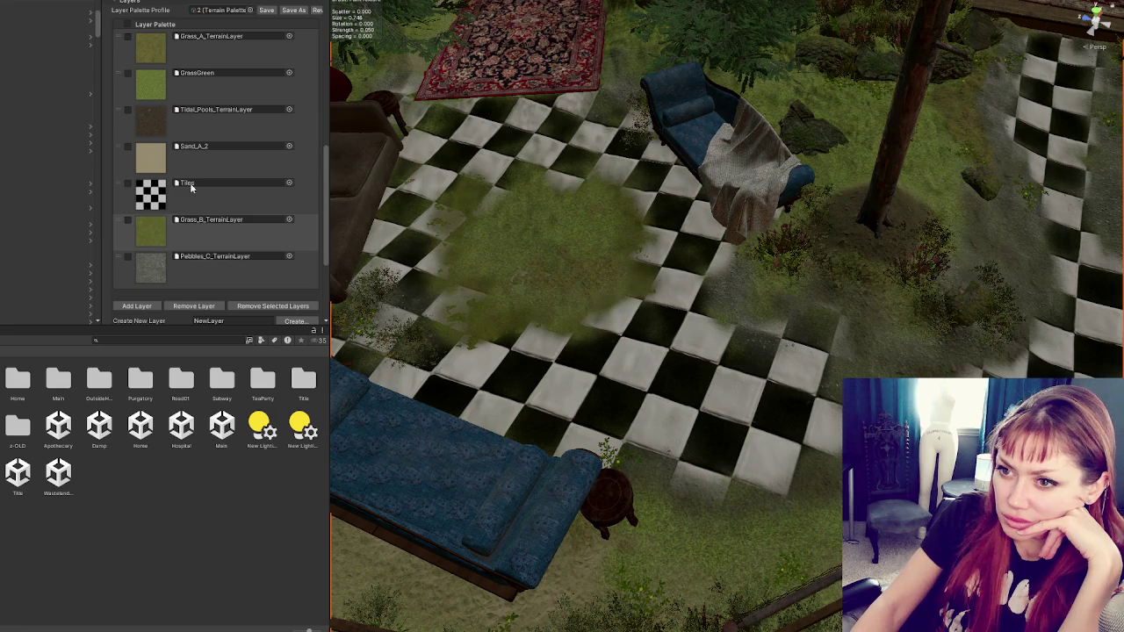
{"action": "left_click", "coordinate": [158, 123]}
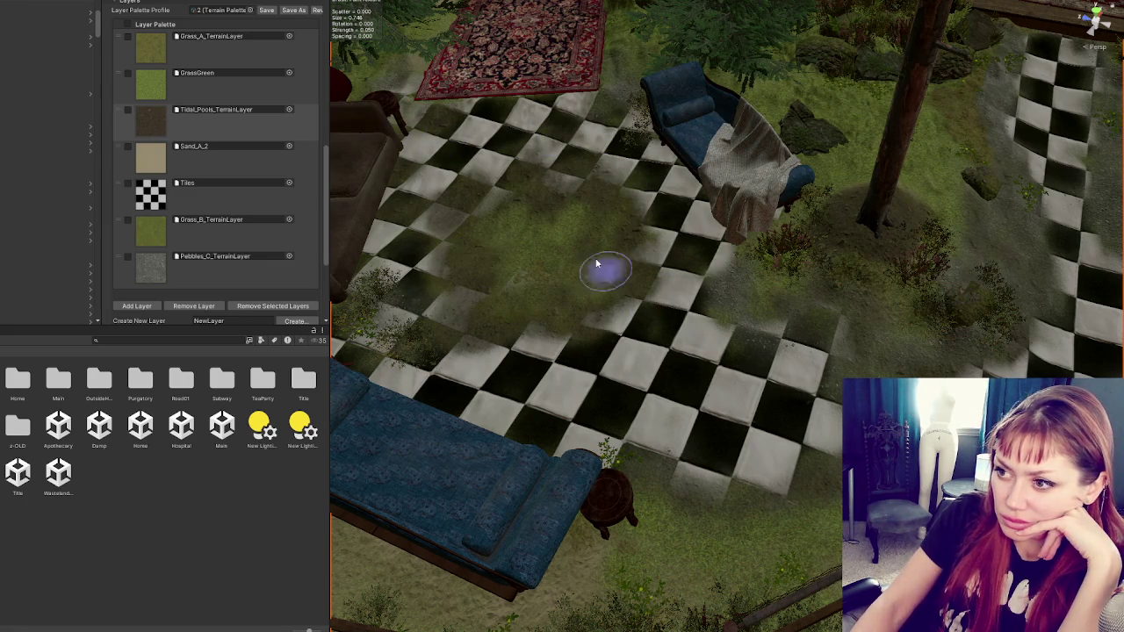
{"action": "left_click", "coordinate": [157, 54]}
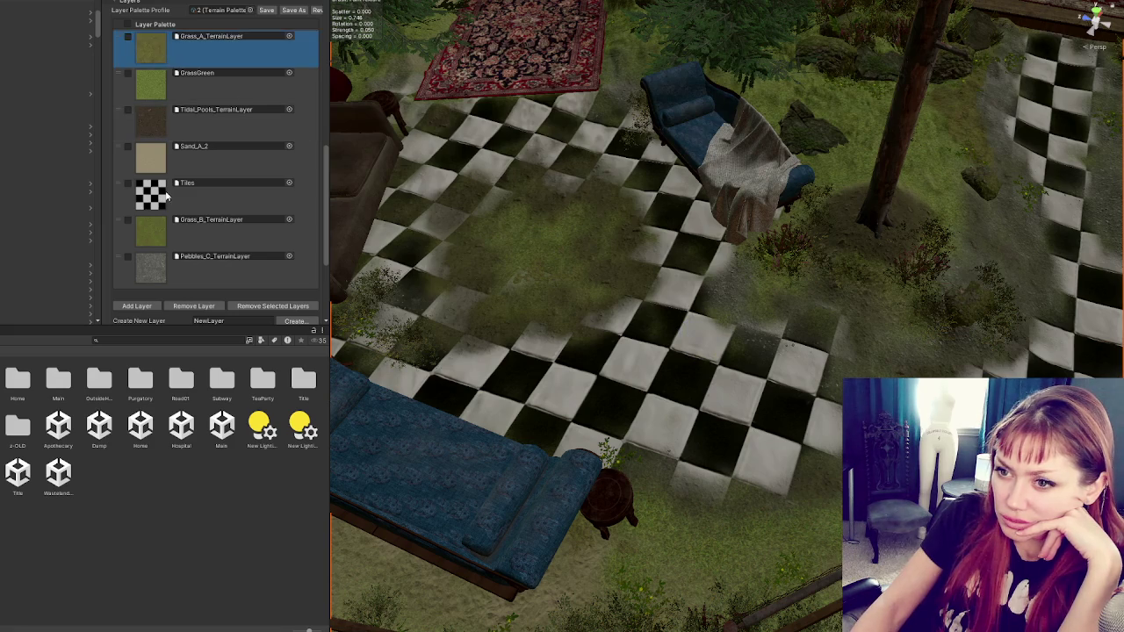
{"action": "left_click", "coordinate": [169, 269]}
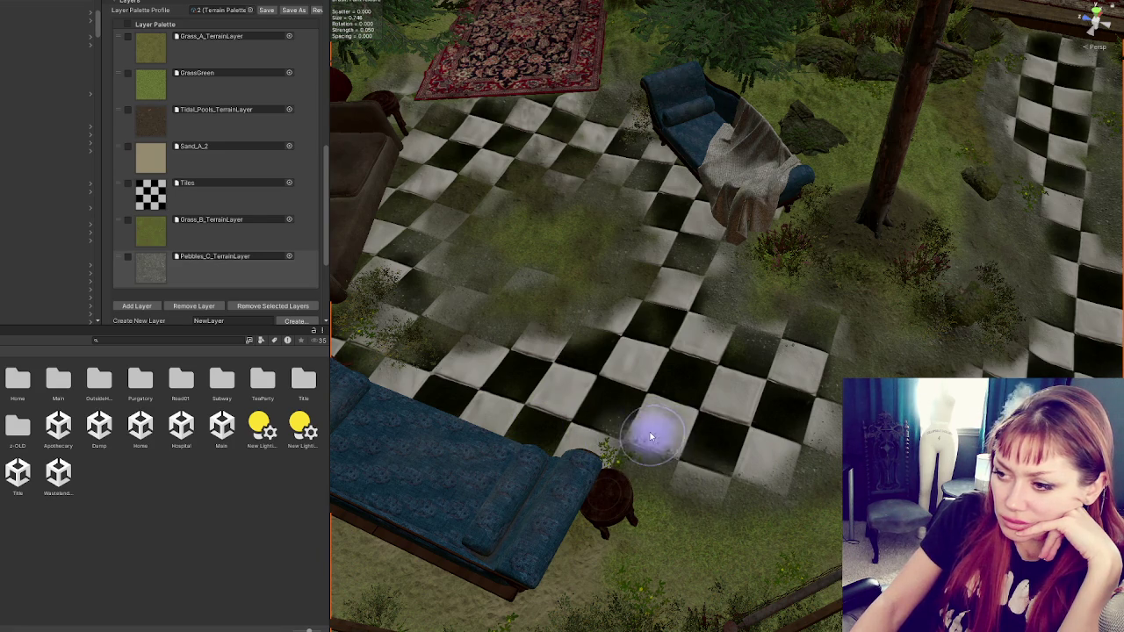
{"action": "left_click", "coordinate": [150, 195]}
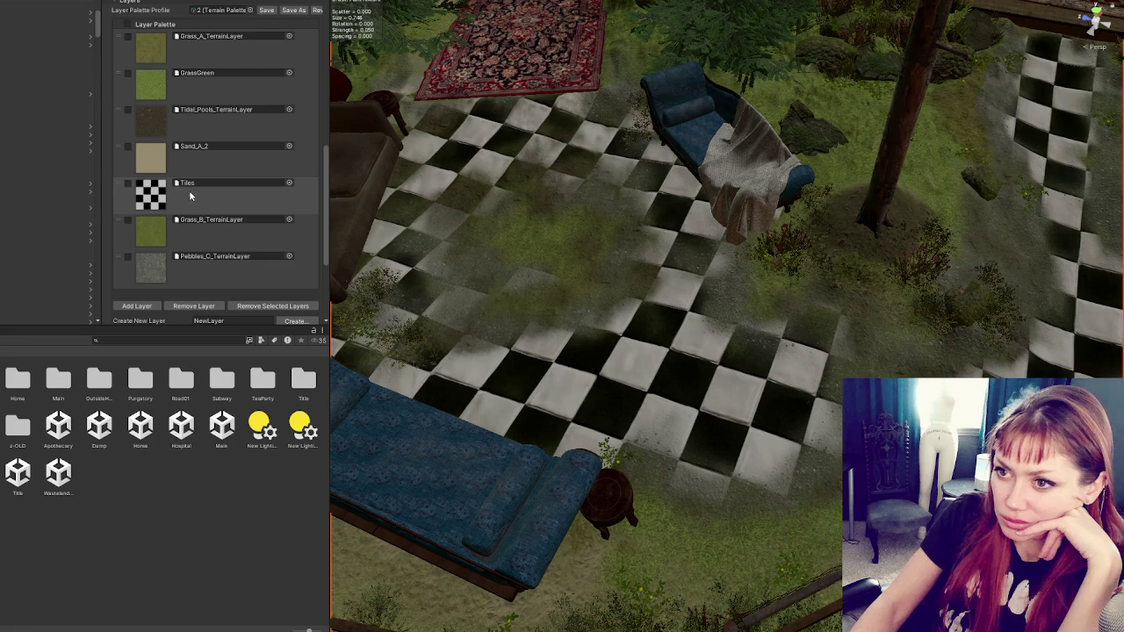
{"action": "mouse_move", "coordinate": [528, 306]}
{"action": "left_mouse_down"}
{"action": "mouse_move", "coordinate": [683, 338]}
{"action": "mouse_move", "coordinate": [539, 326]}
{"action": "mouse_move", "coordinate": [630, 345]}
{"action": "left_mouse_up"}
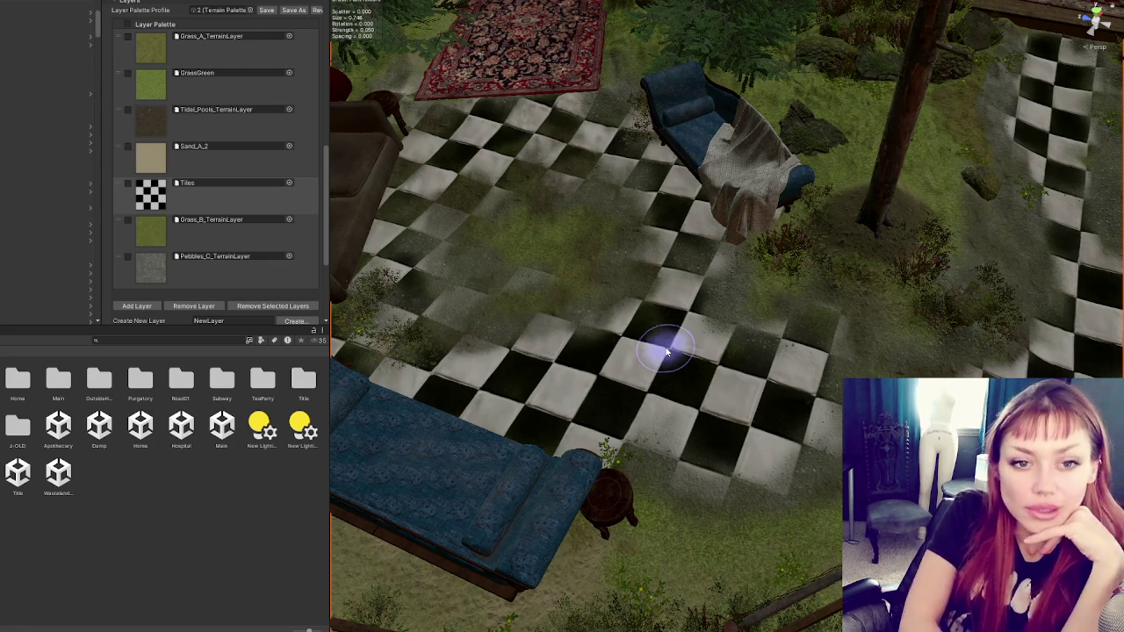
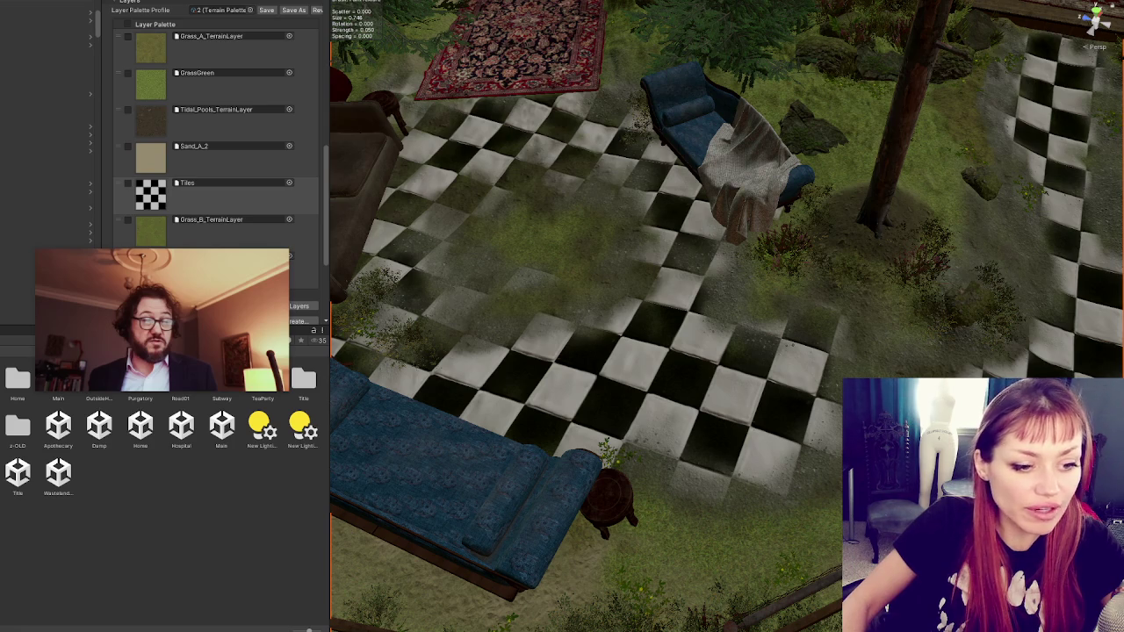
- Close the floating video player, move it below the project assets and enlarge it
{"action": "mouse_move", "coordinate": [189, 263]}
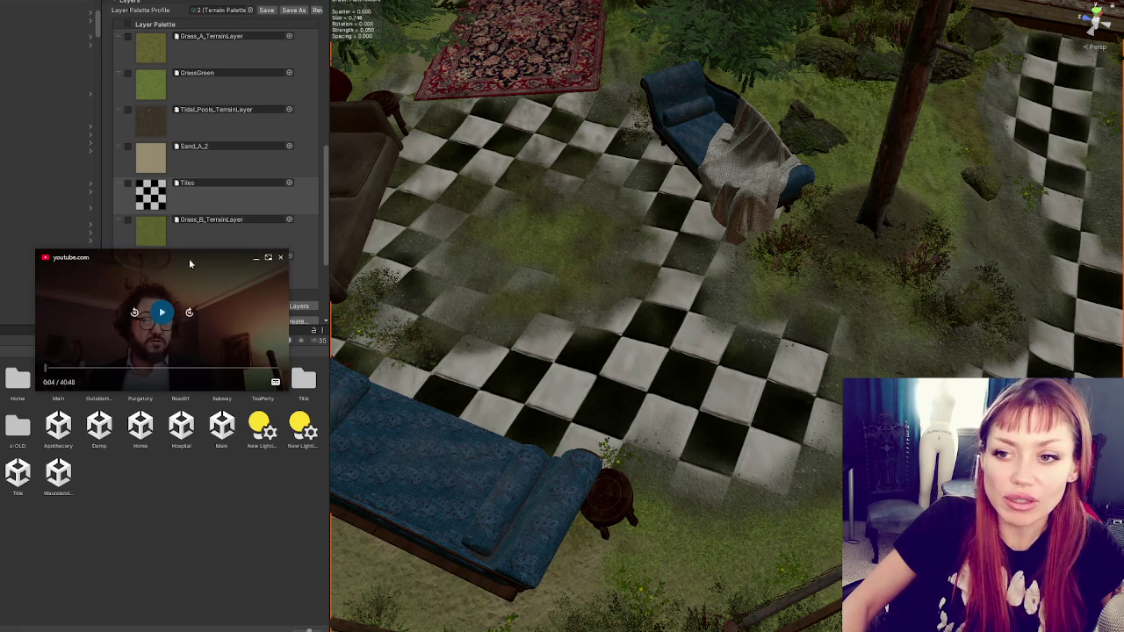
{"action": "left_click", "coordinate": [278, 259]}
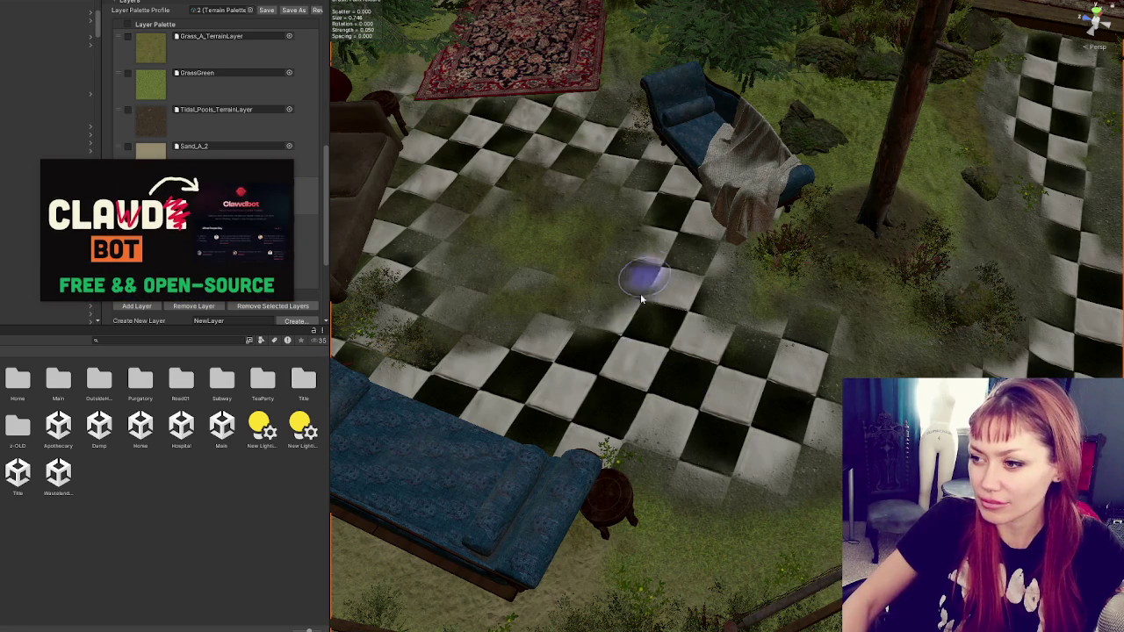
{"action": "mouse_move", "coordinate": [162, 204]}
{"action": "mouse_move", "coordinate": [162, 204]}
{"action": "left_mouse_down"}
{"action": "mouse_move", "coordinate": [112, 381]}
{"action": "mouse_move", "coordinate": [128, 499]}
{"action": "left_mouse_up"}
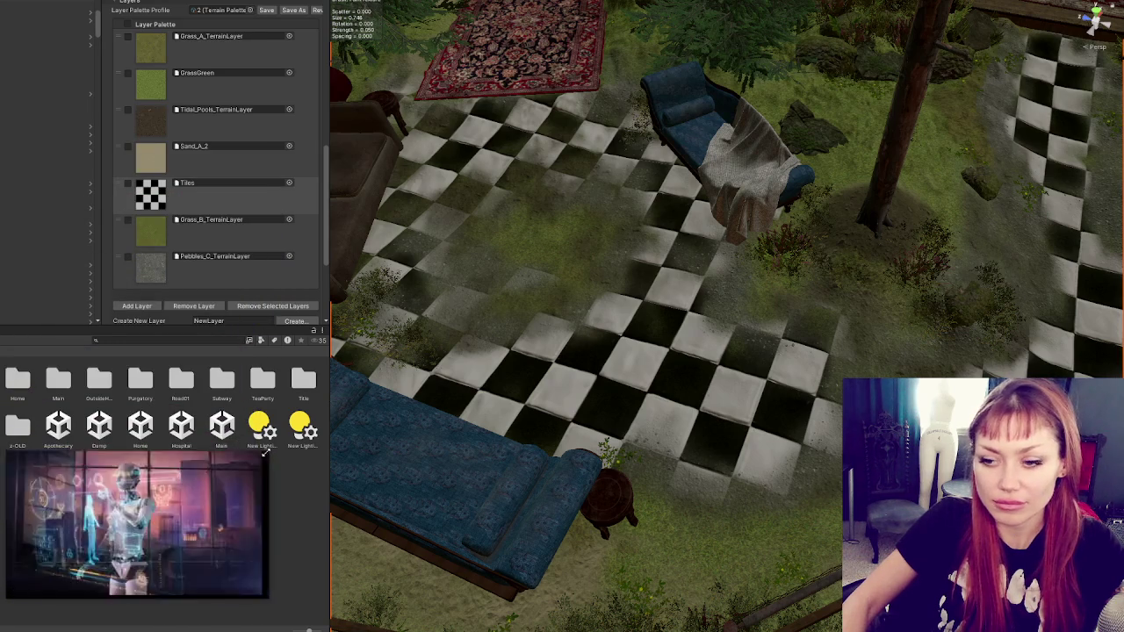
{"action": "left_click_drag", "start_coordinate": [261, 456], "coordinate": [474, 329]}
{"action": "left_click_drag", "start_coordinate": [374, 352], "coordinate": [347, 383]}
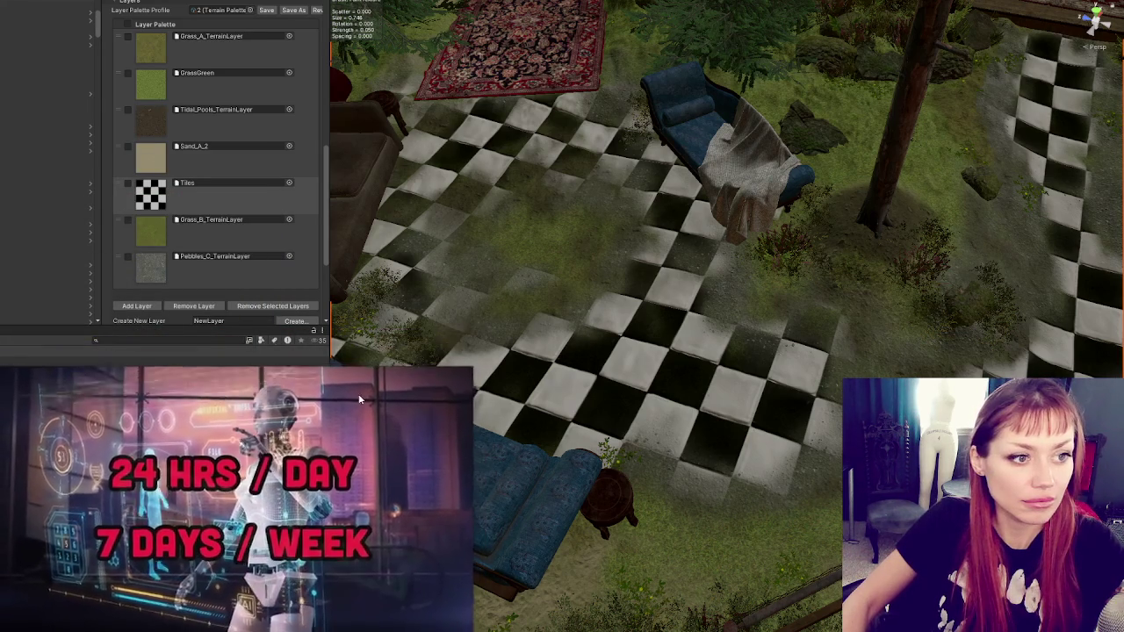
- Orbit the Scene view over to the tree
{"action": "scroll", "coordinate": [368, 382], "scroll_direction": "down", "scroll_amount": 5}
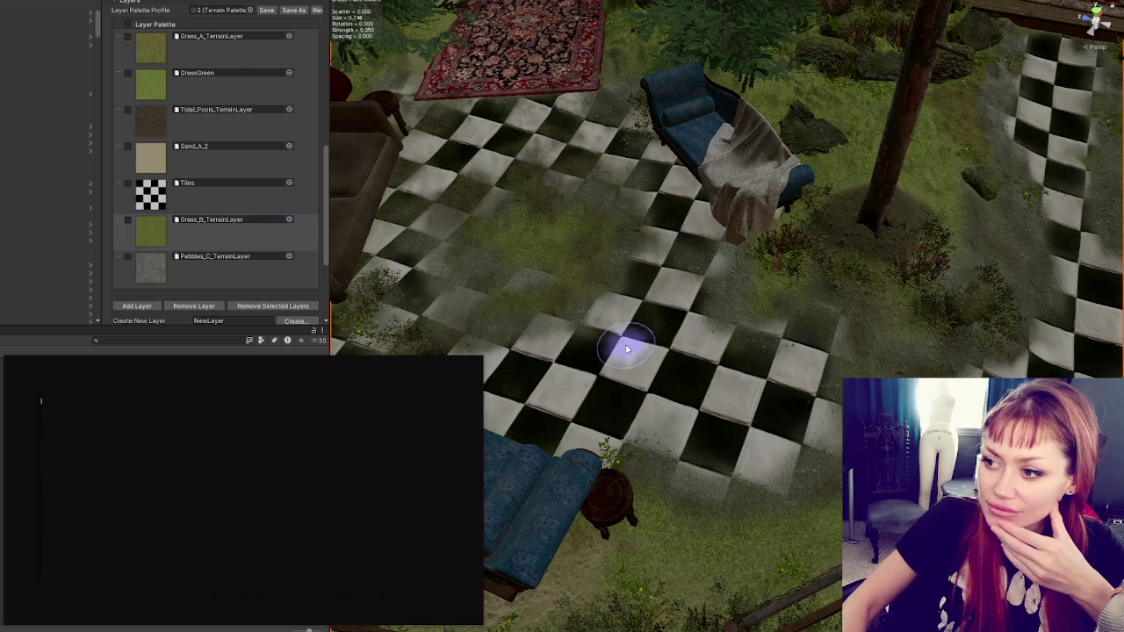
{"action": "scroll", "coordinate": [239, 114], "scroll_direction": "up", "scroll_amount": 5}
{"action": "scroll", "coordinate": [238, 114], "scroll_direction": "up", "scroll_amount": 2}
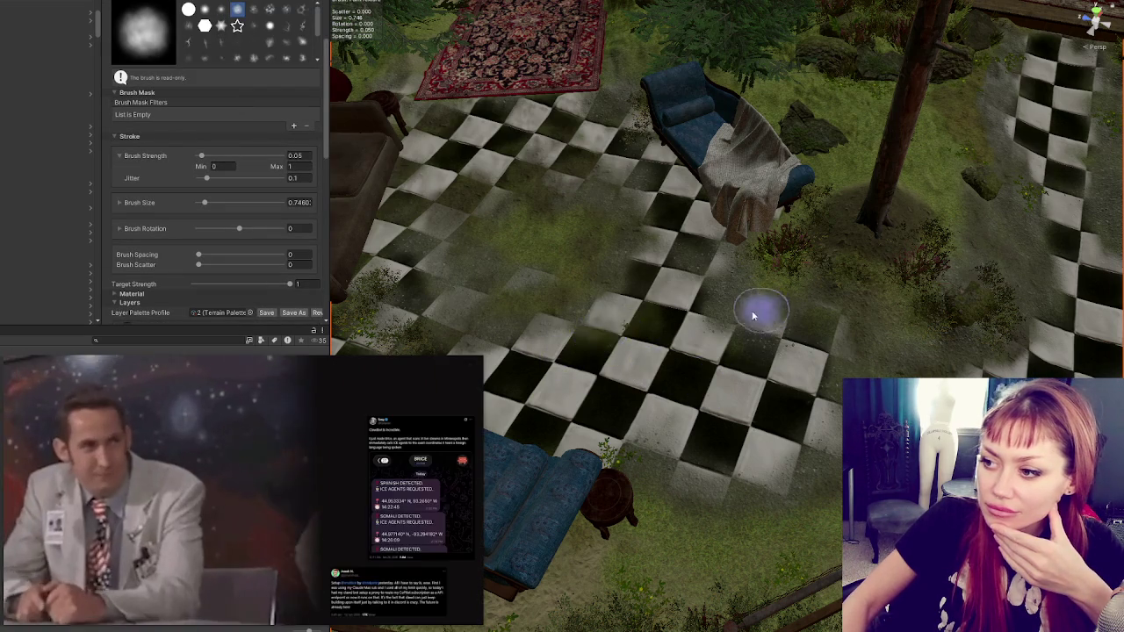
{"action": "scroll", "coordinate": [270, 182], "scroll_direction": "down", "scroll_amount": 10}
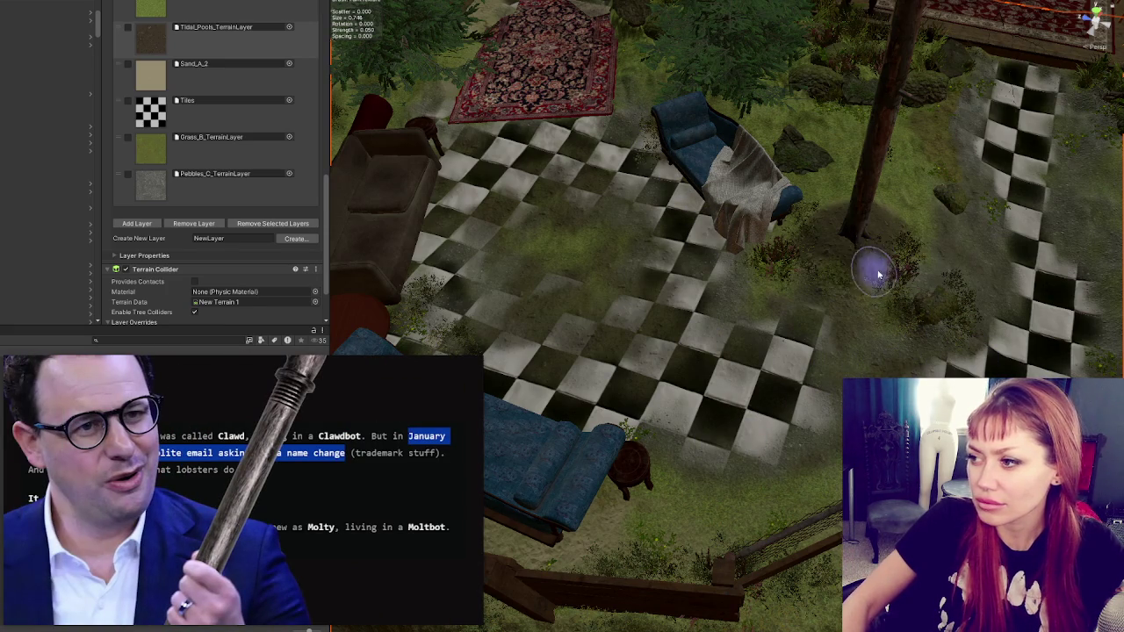
{"action": "mouse_move", "coordinate": [966, 264]}
{"action": "left_mouse_down"}
{"action": "mouse_move", "coordinate": [788, 307]}
{"action": "mouse_move", "coordinate": [764, 259]}
{"action": "mouse_move", "coordinate": [752, 289]}
{"action": "left_mouse_up"}
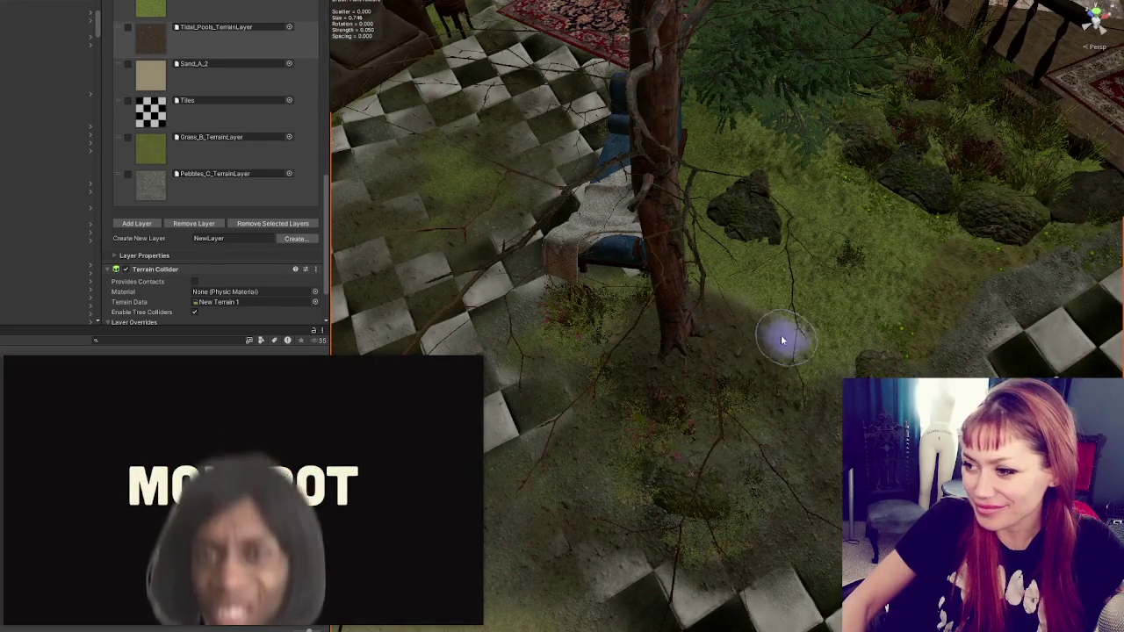
- Pick Grass_B_TerrainLayer and set the brush strength to 0.01
{"action": "left_click", "coordinate": [194, 138]}
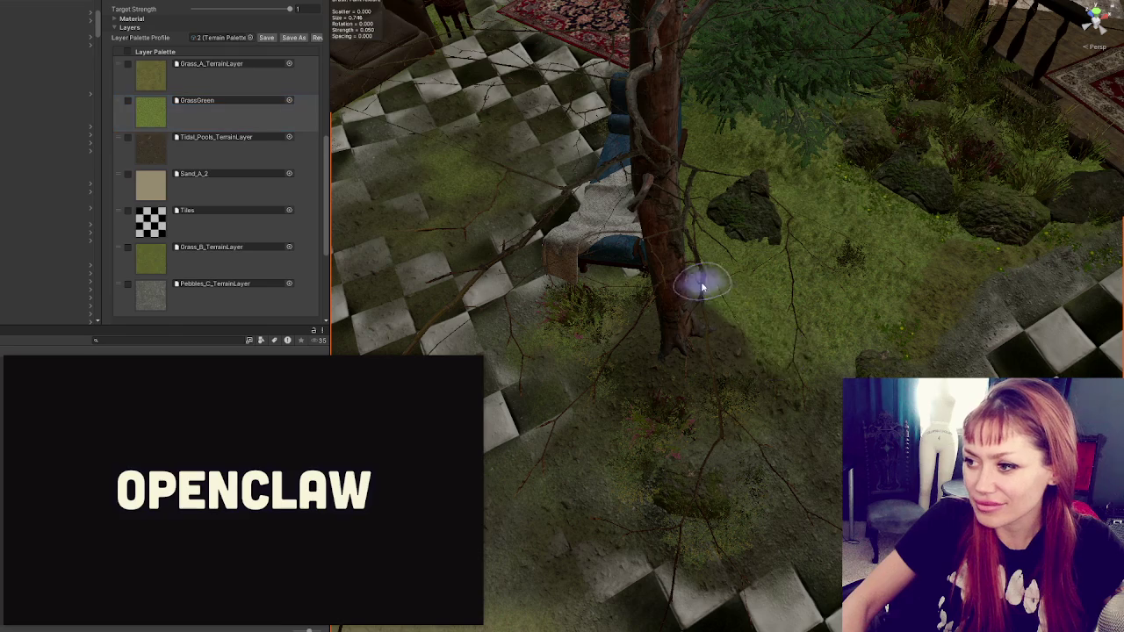
{"action": "scroll", "coordinate": [228, 107], "scroll_direction": "up", "scroll_amount": 2}
{"action": "scroll", "coordinate": [228, 107], "scroll_direction": "up", "scroll_amount": 3}
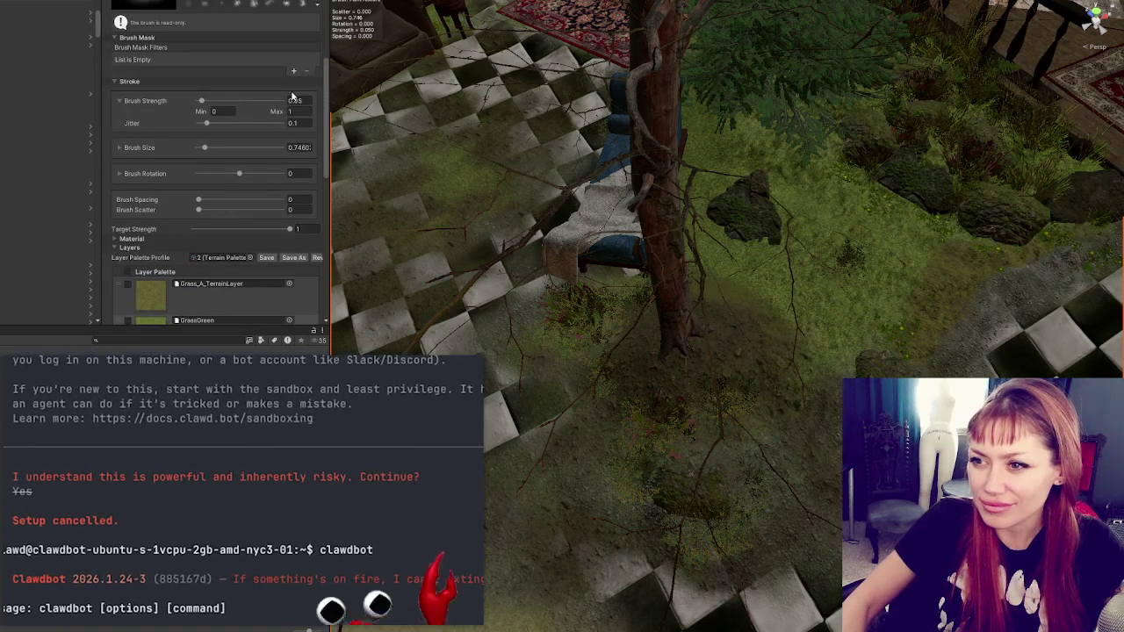
{"action": "left_click", "coordinate": [296, 101]}
{"action": "type", "text": "0.01"}
{"action": "key", "text": "Return"}
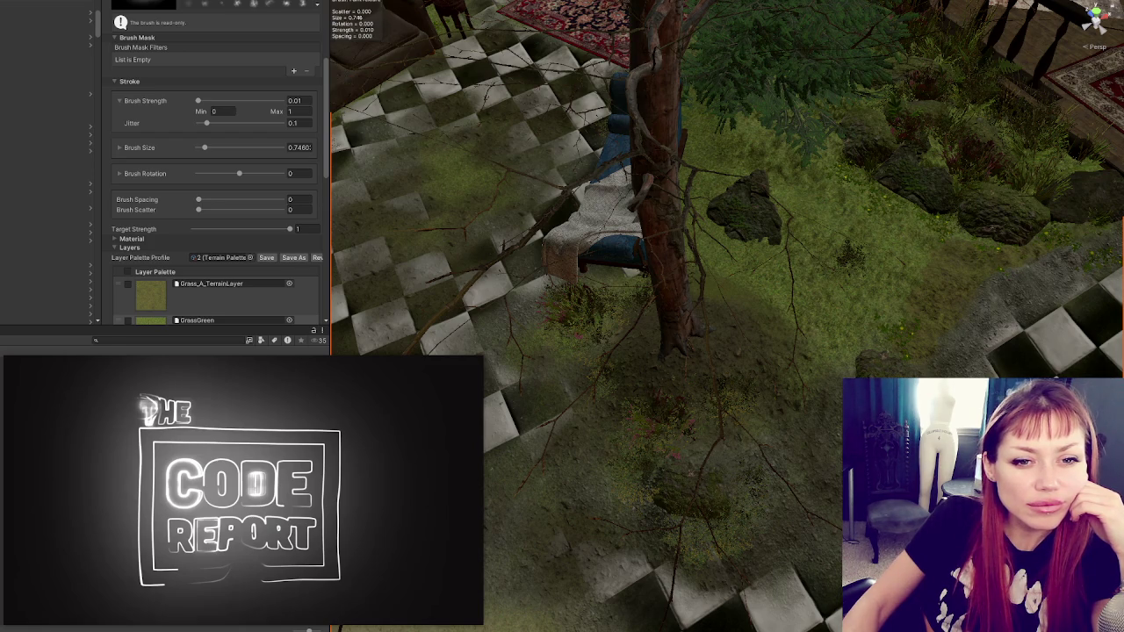
- Resume playback of the floating video
{"action": "mouse_move", "coordinate": [324, 480]}
{"action": "left_click", "coordinate": [248, 487]}
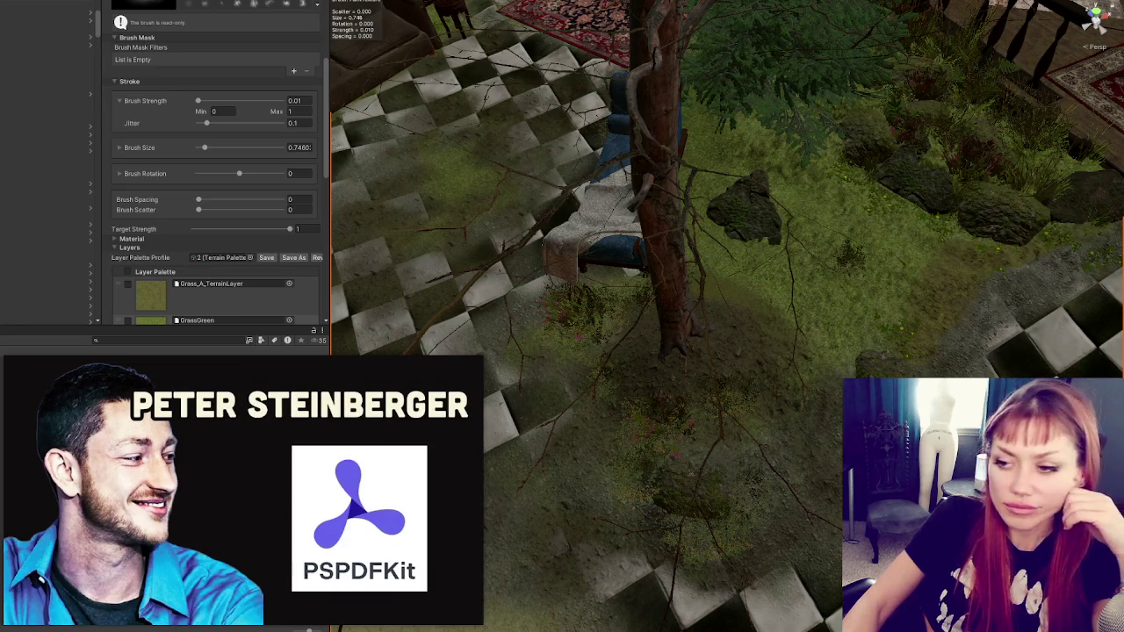
{"action": "scroll", "coordinate": [765, 322], "scroll_direction": "up", "scroll_amount": 5}
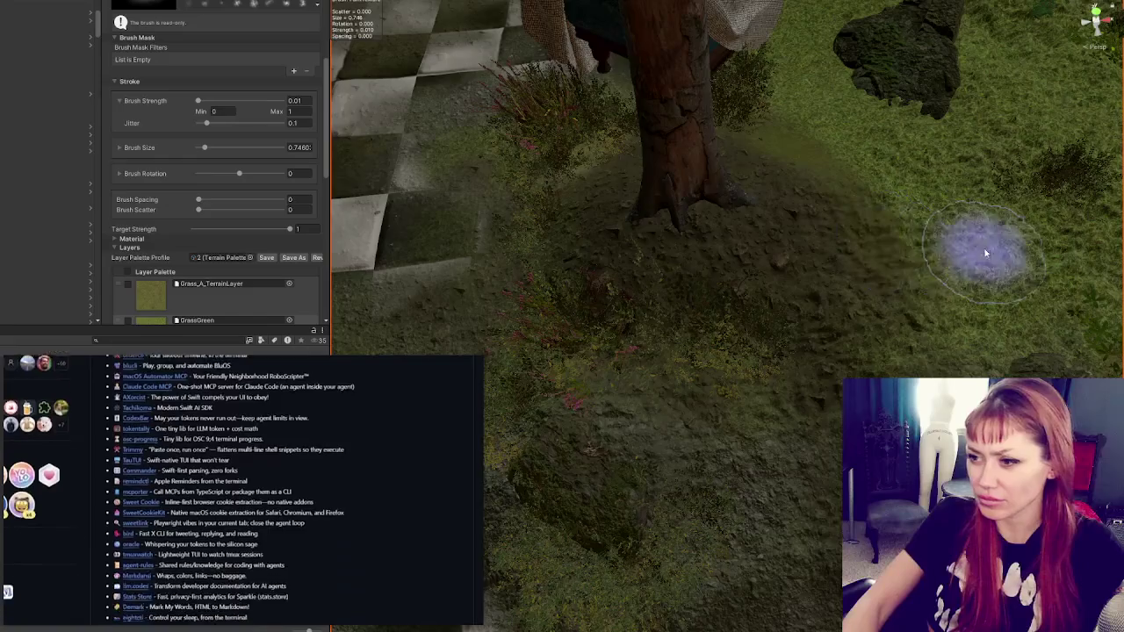
- Pick GrassGreen as the paint texture and set brush jitter to 0.01
{"action": "scroll", "coordinate": [966, 250], "scroll_direction": "up", "scroll_amount": 2}
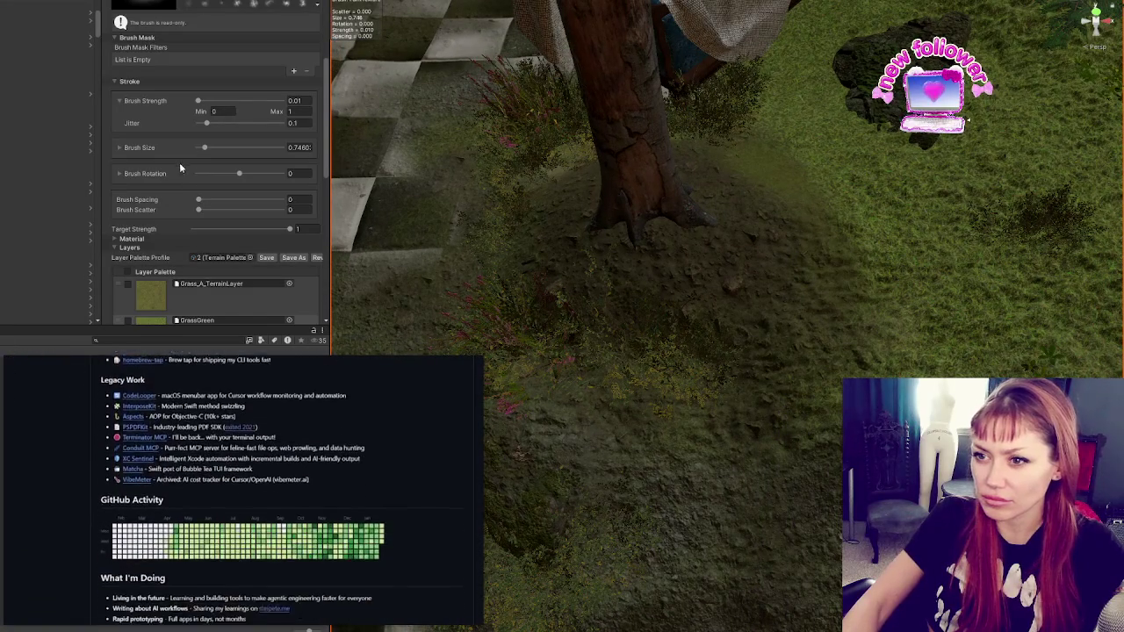
{"action": "scroll", "coordinate": [172, 166], "scroll_direction": "down", "scroll_amount": 3}
{"action": "left_click", "coordinate": [151, 217]}
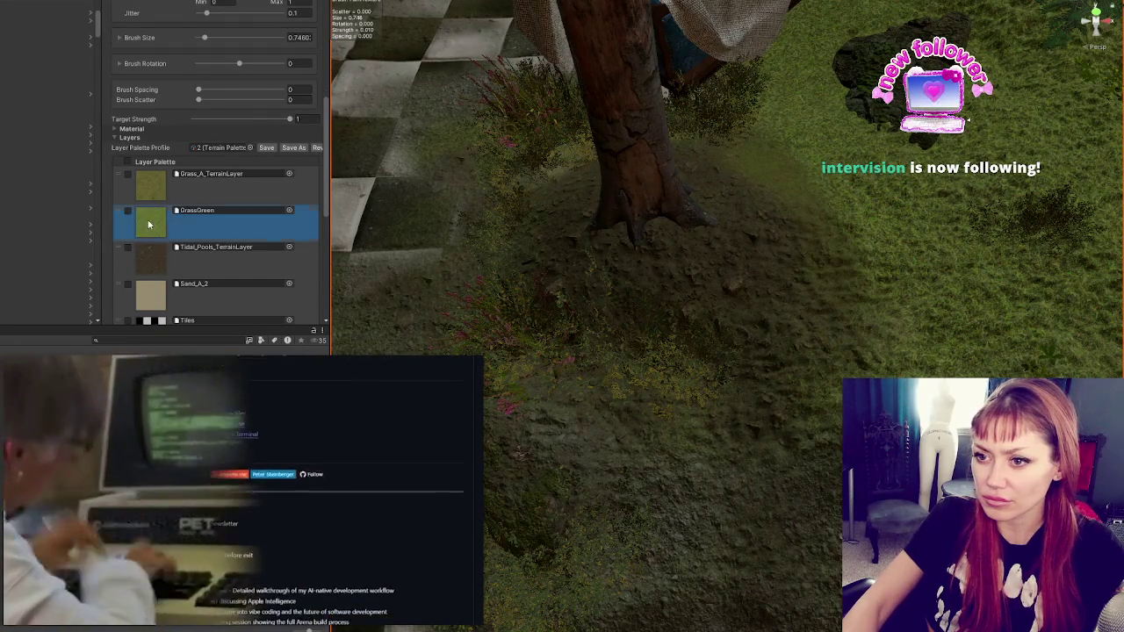
{"action": "scroll", "coordinate": [299, 151], "scroll_direction": "up", "scroll_amount": 4}
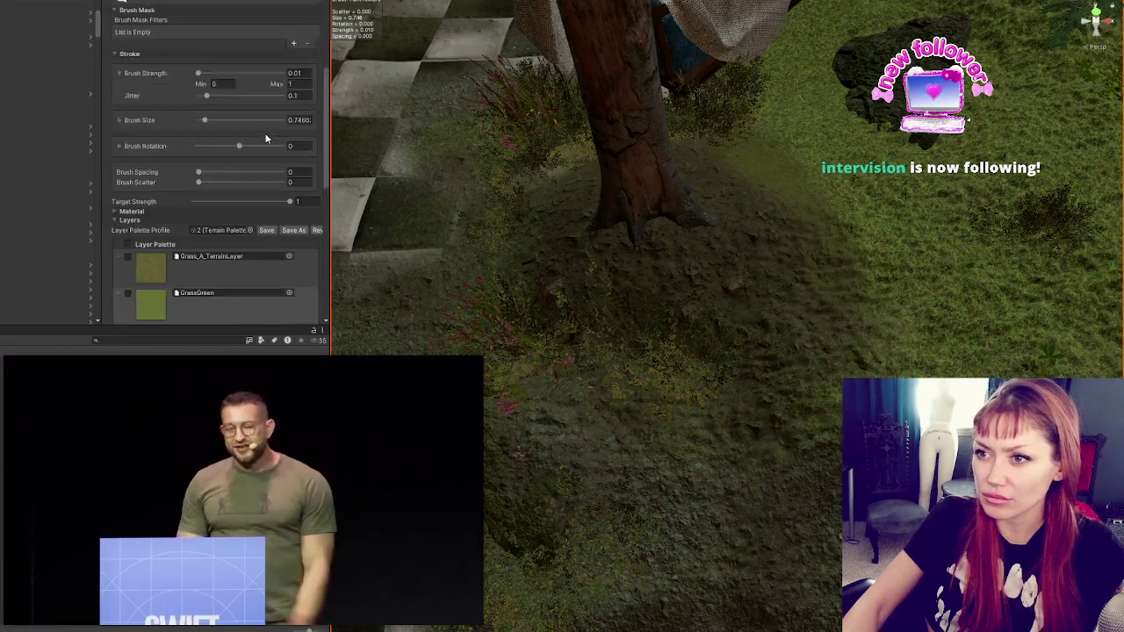
{"action": "double_click", "coordinate": [300, 151]}
{"action": "type", "text": "0.01"}
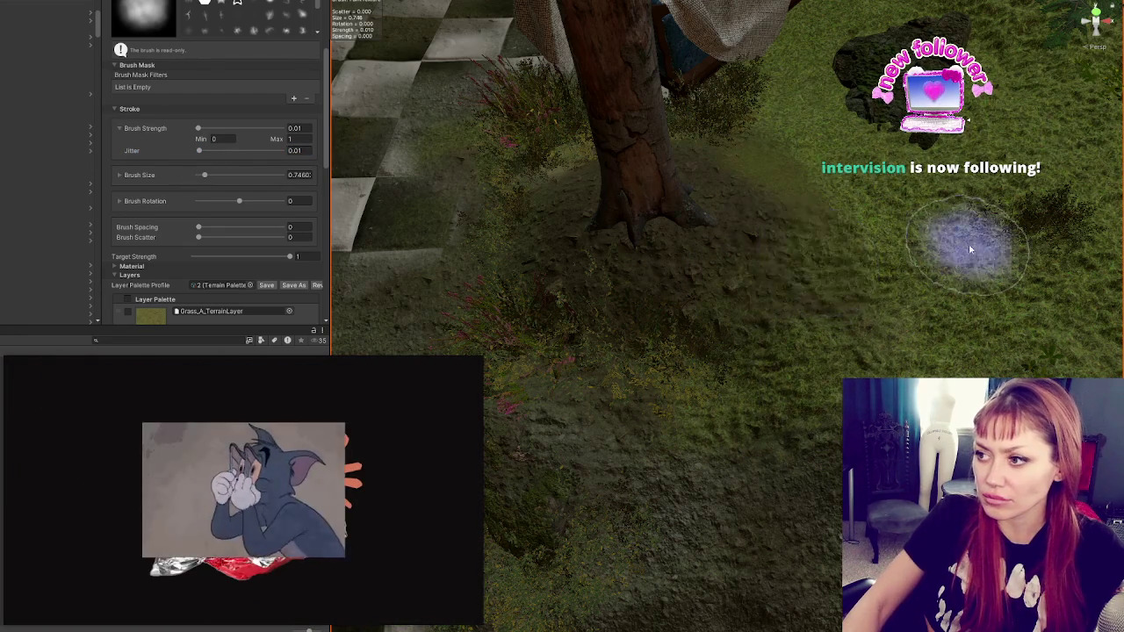
- Choose Tidal_Pools_TerrainLayer as the paint texture
{"action": "scroll", "coordinate": [887, 246], "scroll_direction": "up", "scroll_amount": 3}
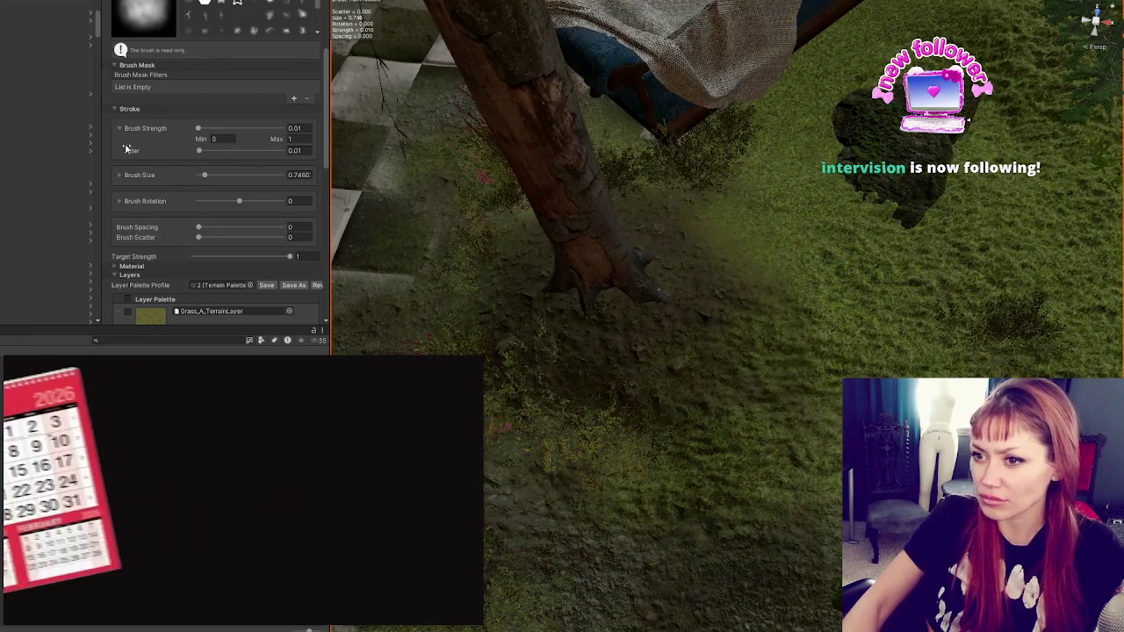
{"action": "scroll", "coordinate": [176, 175], "scroll_direction": "down", "scroll_amount": 4}
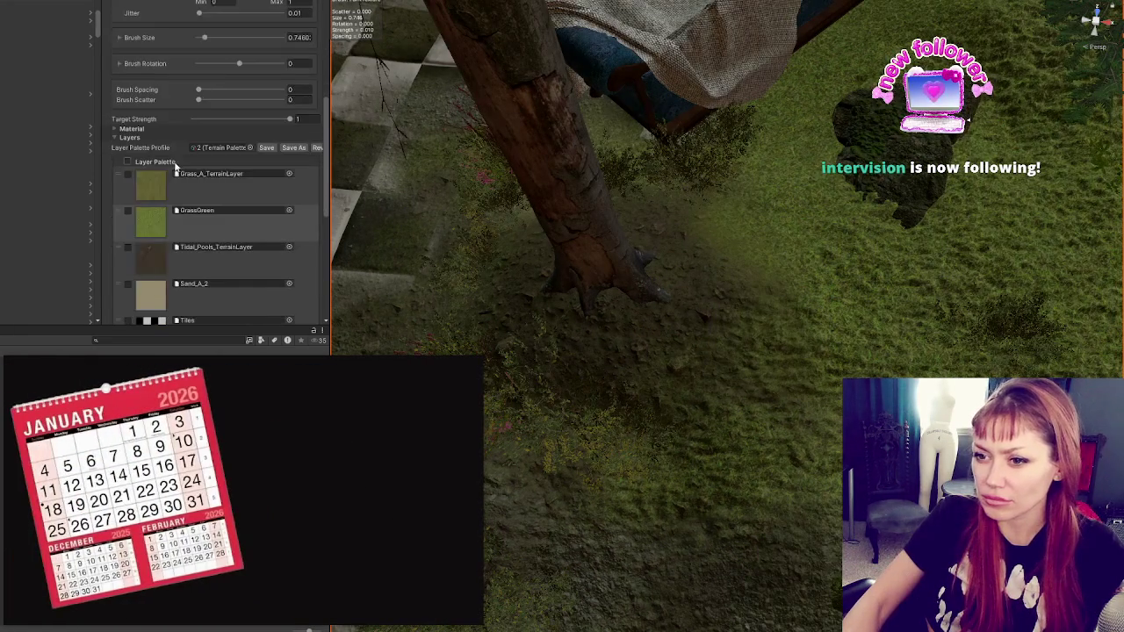
{"action": "left_click", "coordinate": [220, 259]}
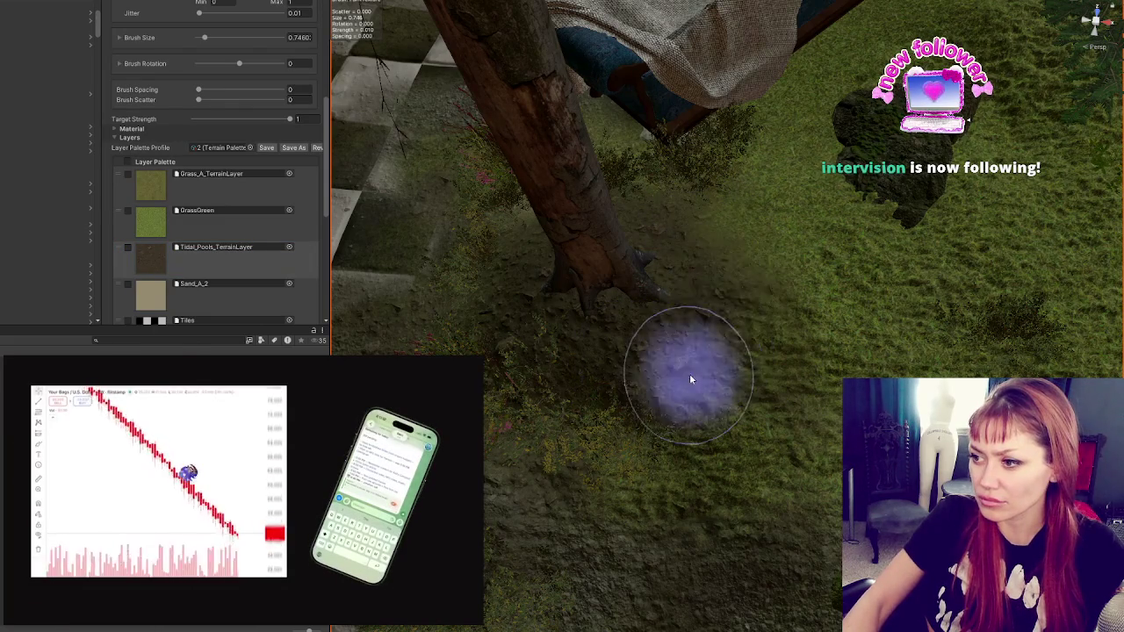
{"action": "scroll", "coordinate": [196, 209], "scroll_direction": "down", "scroll_amount": 3}
{"action": "scroll", "coordinate": [202, 208], "scroll_direction": "up", "scroll_amount": 2}
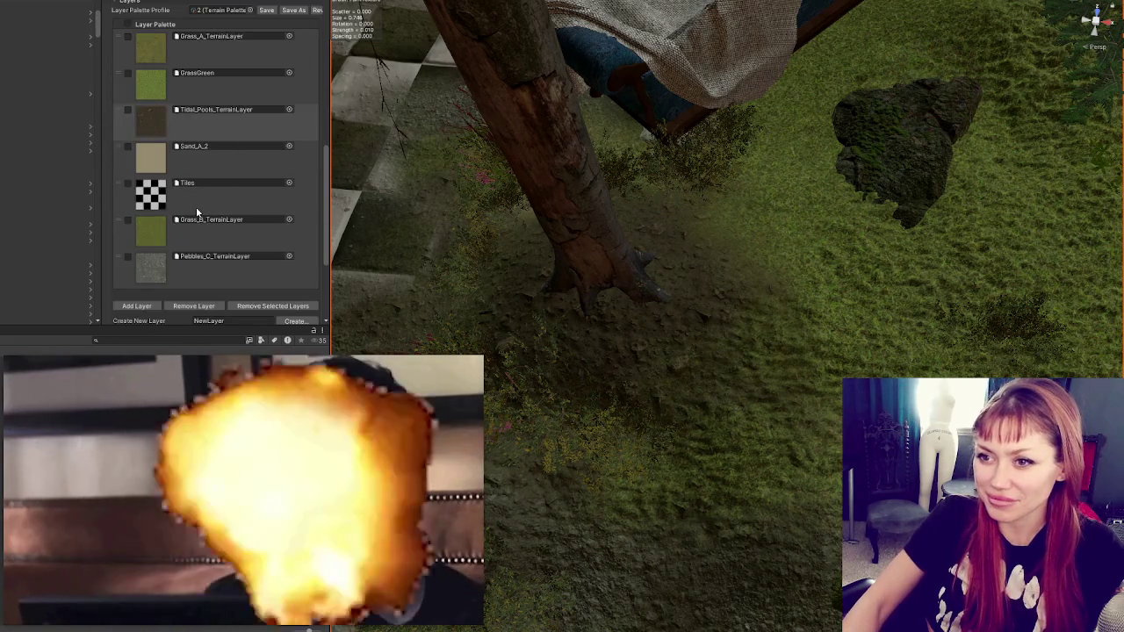
{"action": "scroll", "coordinate": [217, 205], "scroll_direction": "up", "scroll_amount": 6}
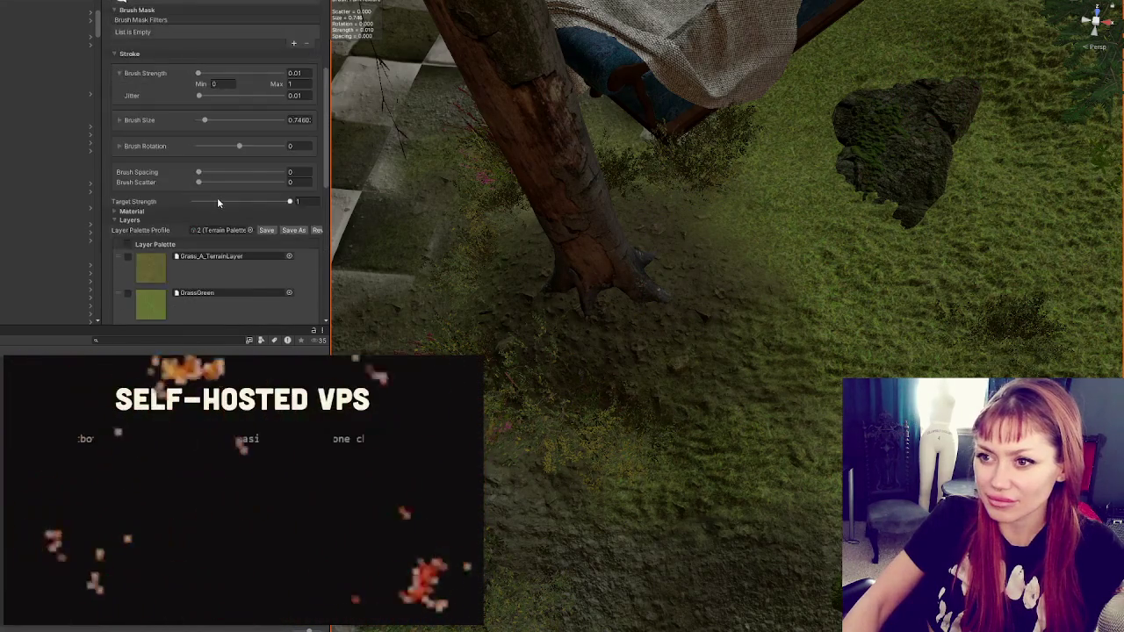
{"action": "scroll", "coordinate": [797, 313], "scroll_direction": "down", "scroll_amount": 5}
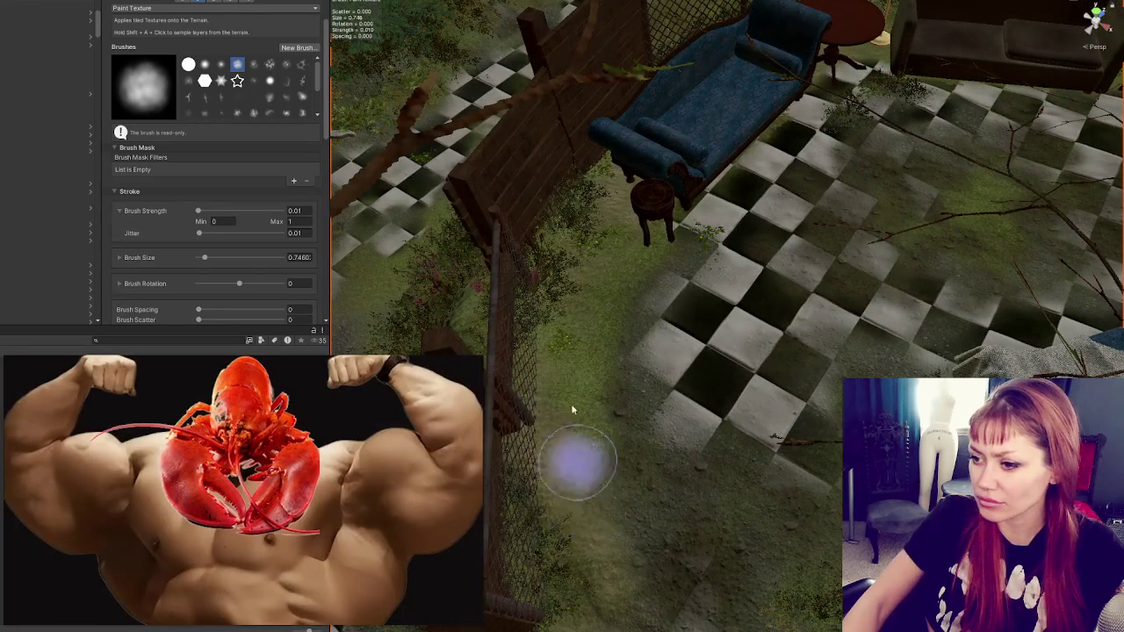
- Raise the brush strength to 0.1 and zoom toward the slope below the fence
{"action": "type", "text": "0.1"}
{"action": "key", "text": "Return"}
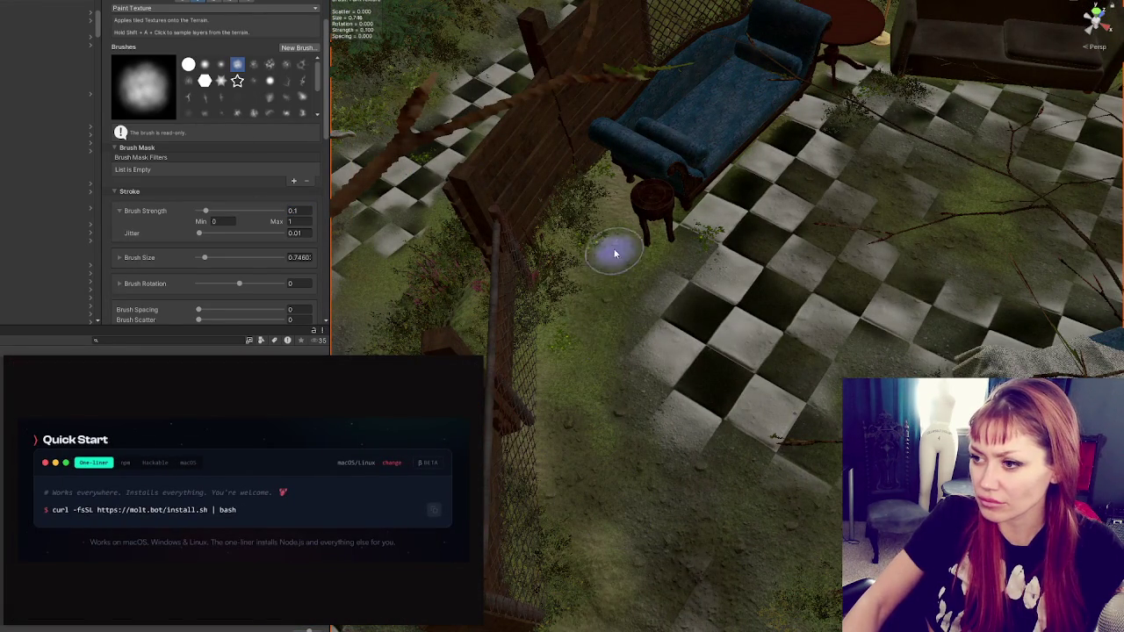
{"action": "scroll", "coordinate": [594, 547], "scroll_direction": "up", "scroll_amount": 5}
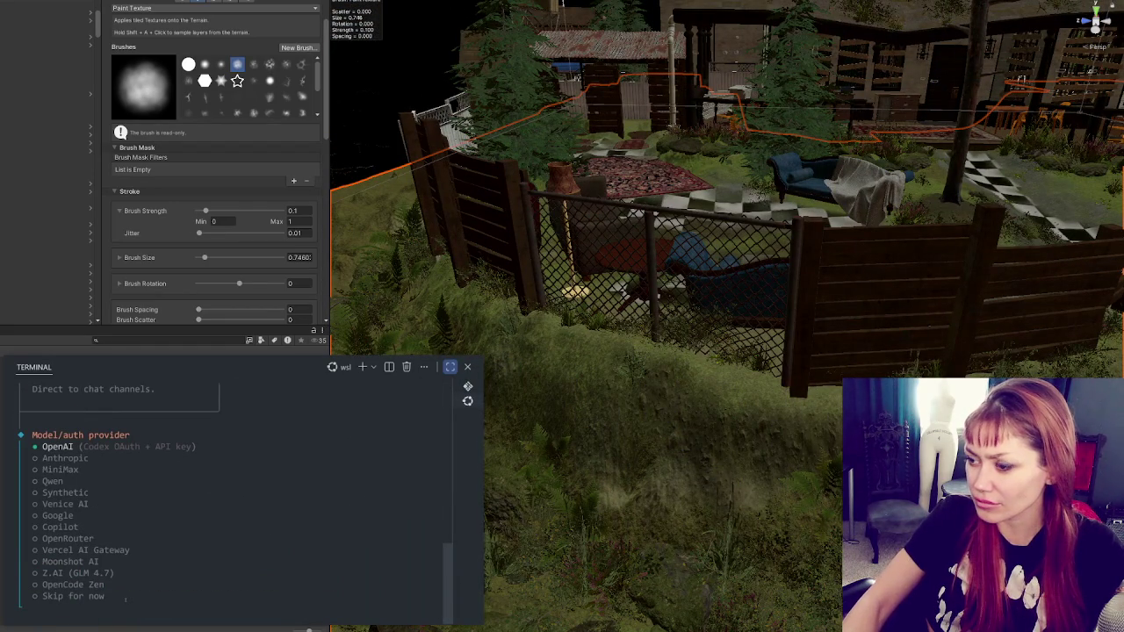
{"action": "key", "text": "Down"}
{"action": "key", "text": "Return"}
{"action": "key", "text": "Down"}
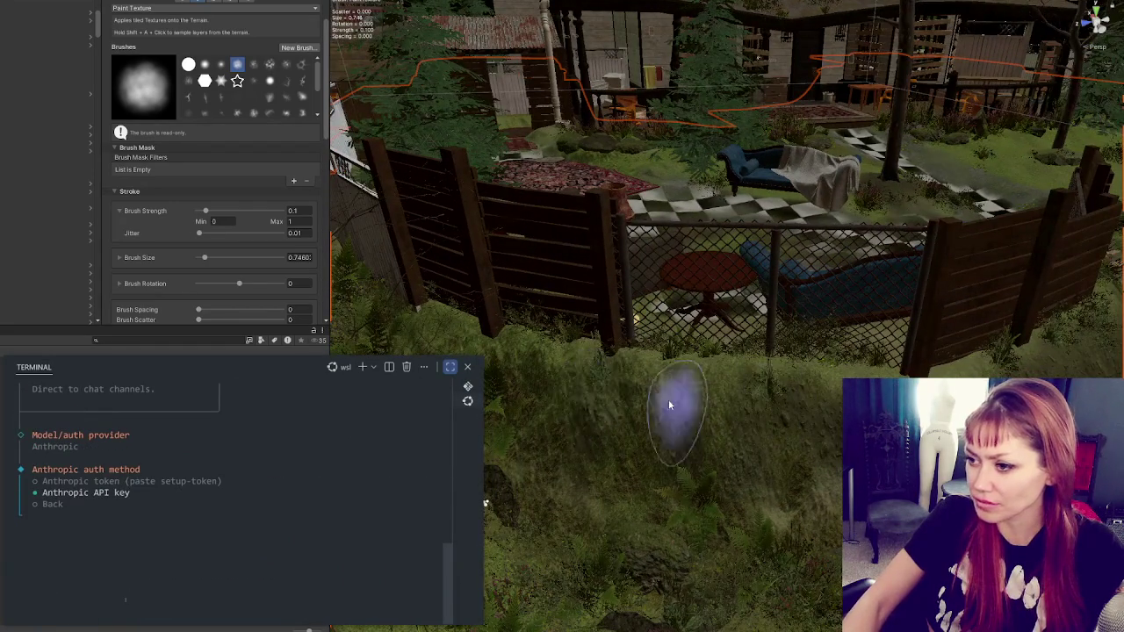
{"action": "key", "text": "Return"}
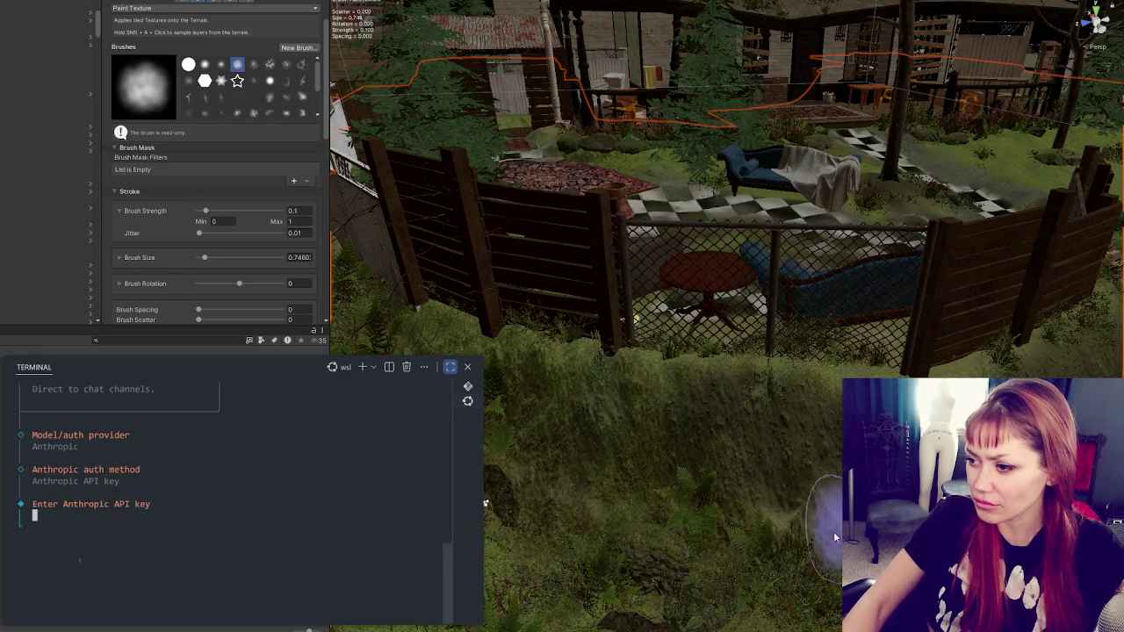
{"action": "key", "text": "ctrl+v"}
{"action": "key", "text": "Return"}
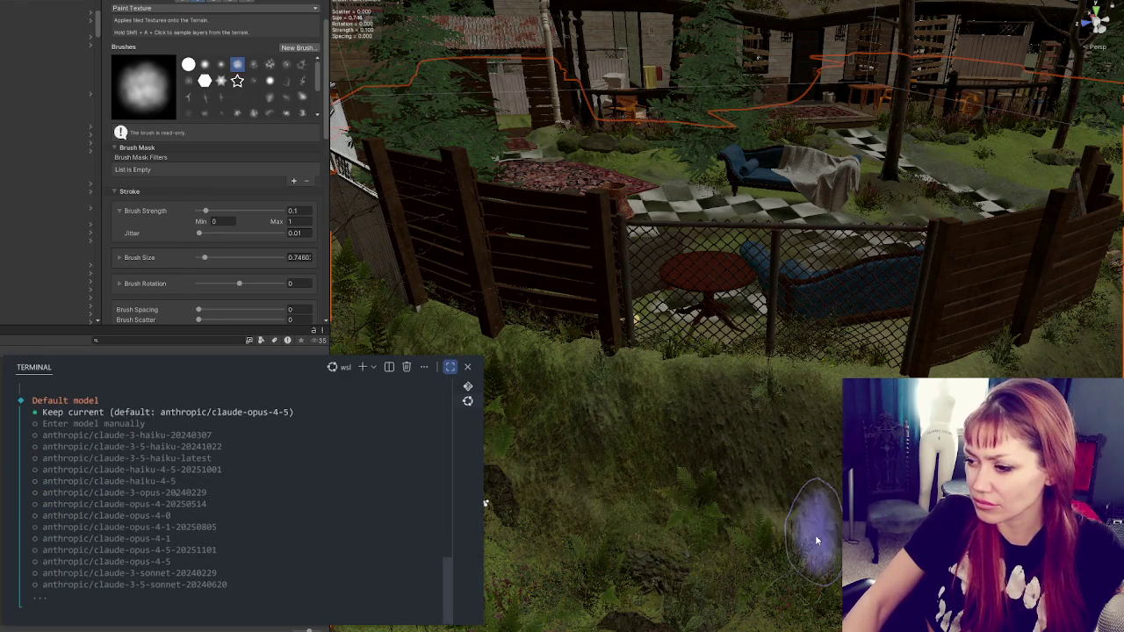
{"action": "left_click_drag", "start_coordinate": [814, 526], "coordinate": [755, 518]}
{"action": "key", "text": "Return"}
{"action": "key", "text": "Down"}
{"action": "key", "text": "Down"}
{"action": "key", "text": "Down"}
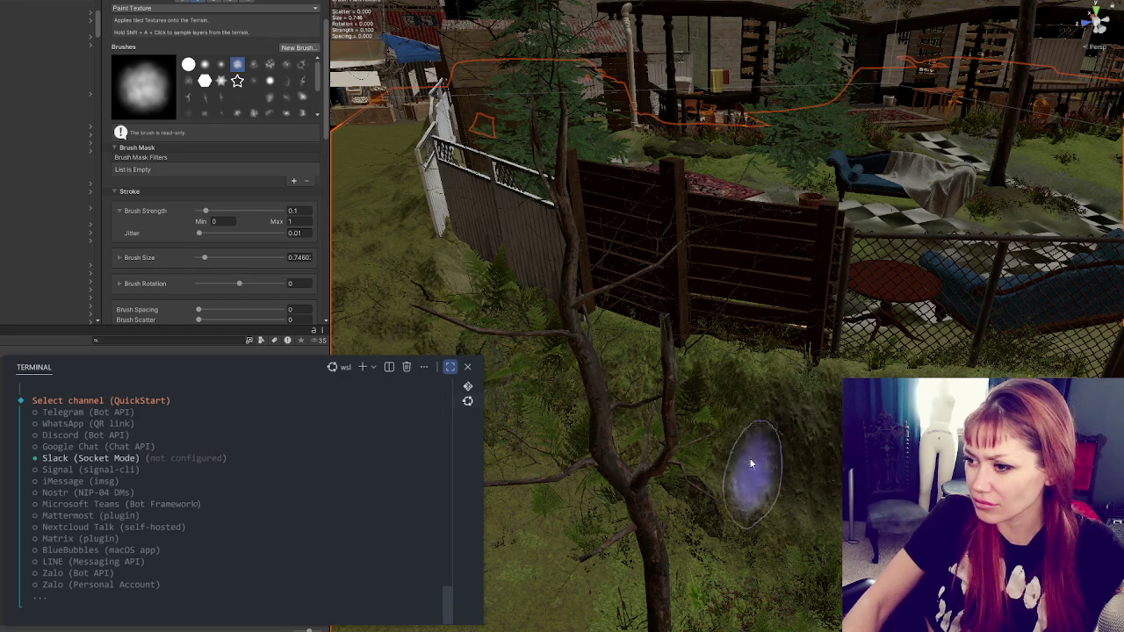
{"action": "key", "text": "Up"}
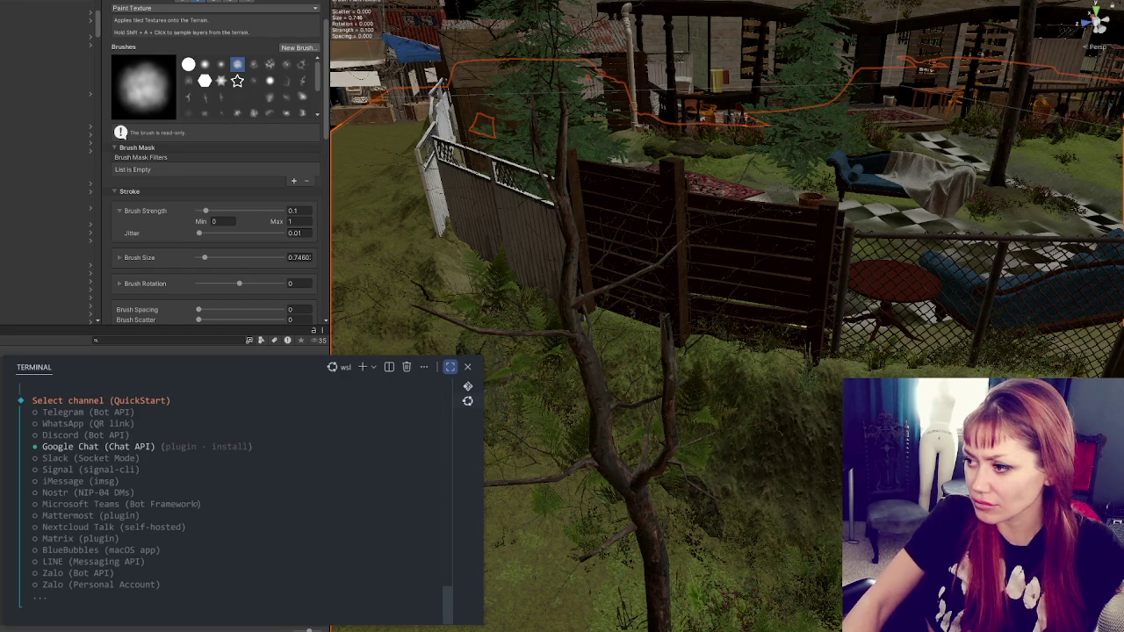
{"action": "left_click_drag", "start_coordinate": [787, 435], "coordinate": [720, 422]}
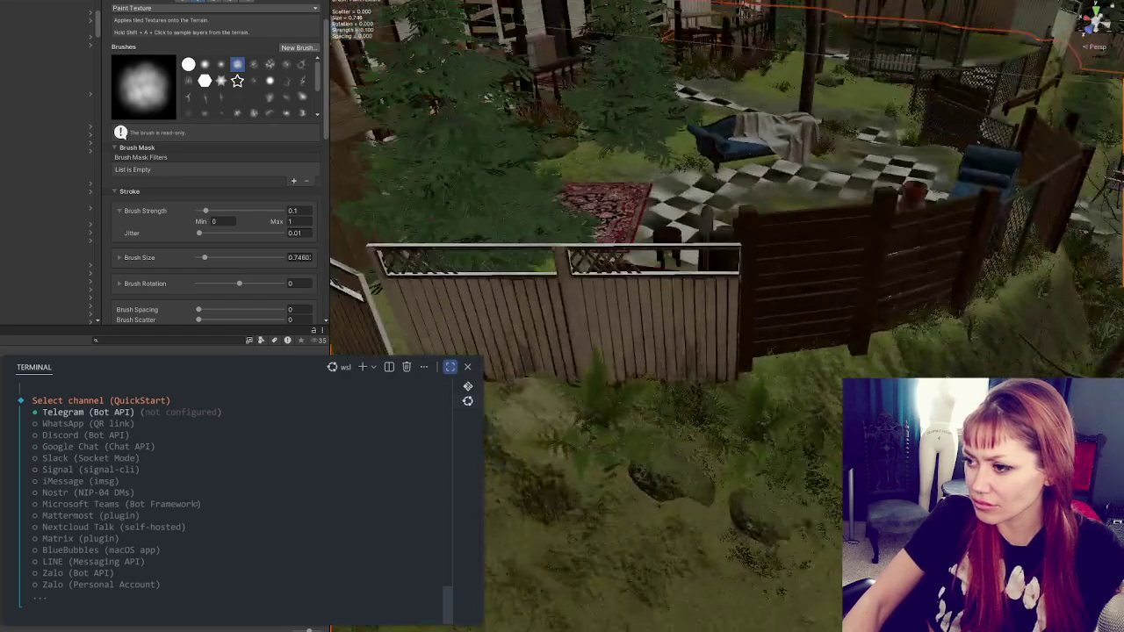
{"action": "key", "text": "Return"}
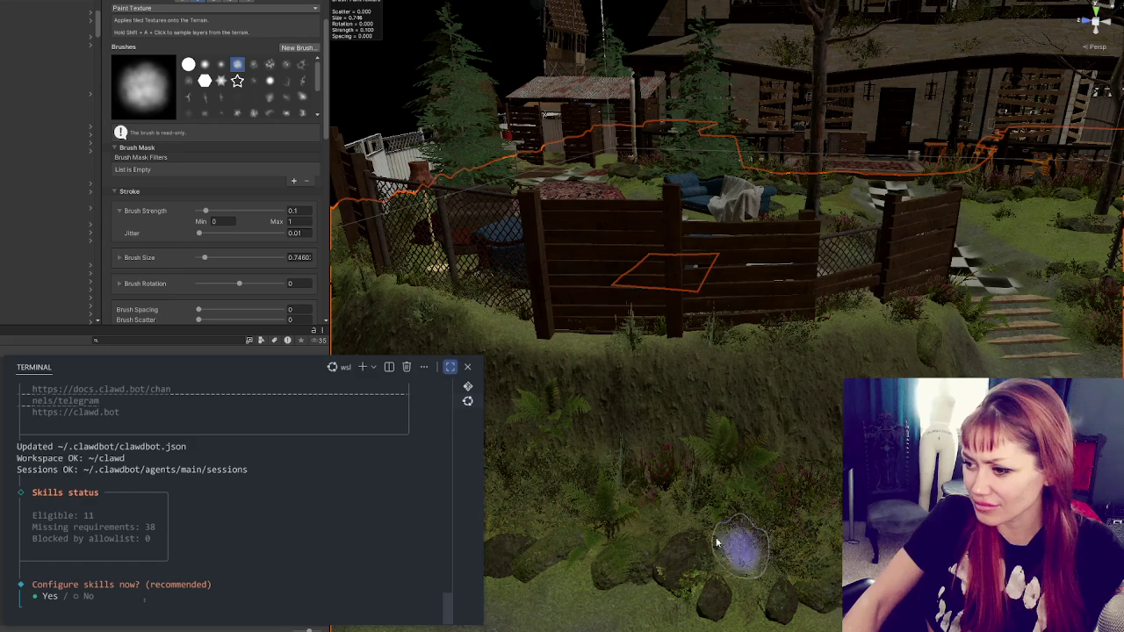
{"action": "key", "text": "Return"}
{"action": "key", "text": "Down"}
{"action": "key", "text": "Down"}
{"action": "key", "text": "Down"}
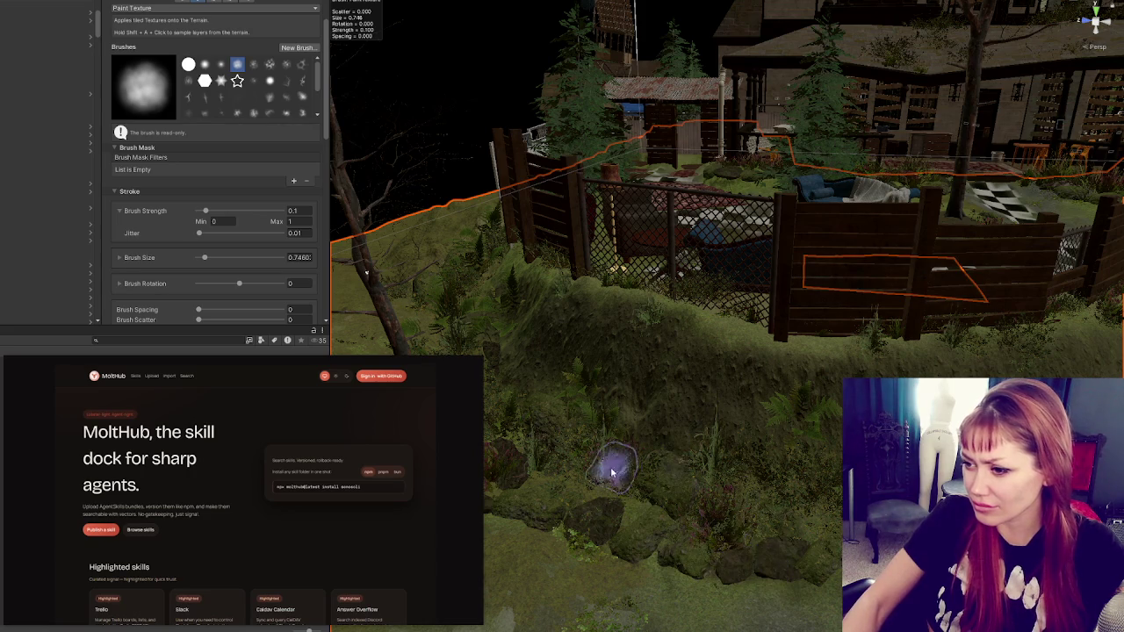
{"action": "key", "text": "Up"}
{"action": "key", "text": "Up"}
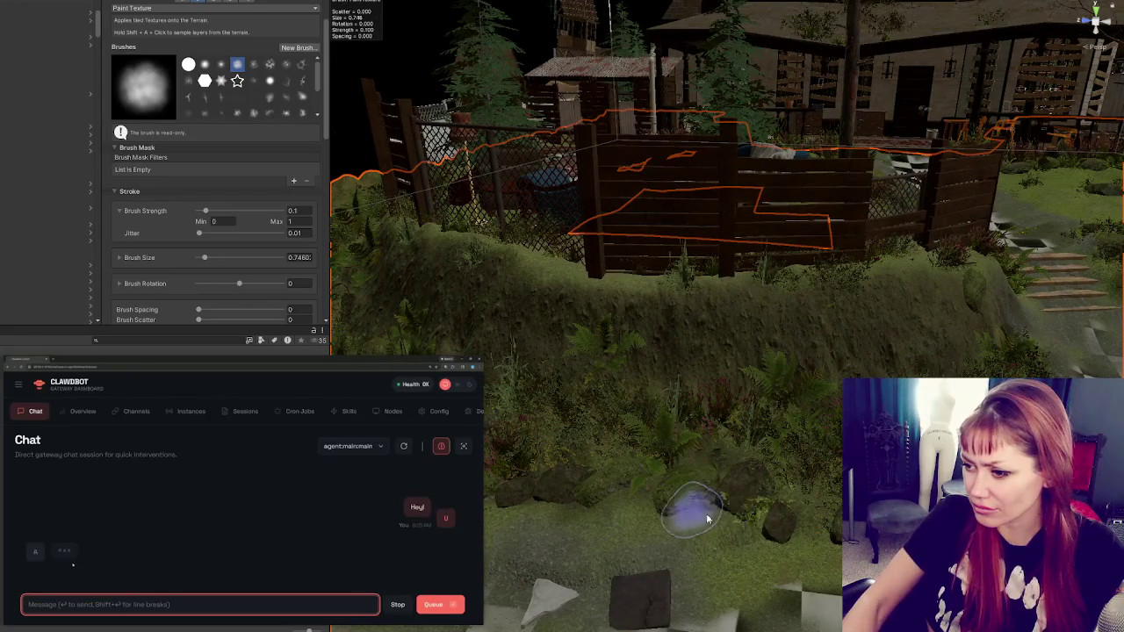
{"action": "mouse_move", "coordinate": [481, 222]}
{"action": "left_mouse_down"}
{"action": "mouse_move", "coordinate": [806, 534]}
{"action": "mouse_move", "coordinate": [790, 535]}
{"action": "mouse_move", "coordinate": [814, 527]}
{"action": "left_mouse_up"}
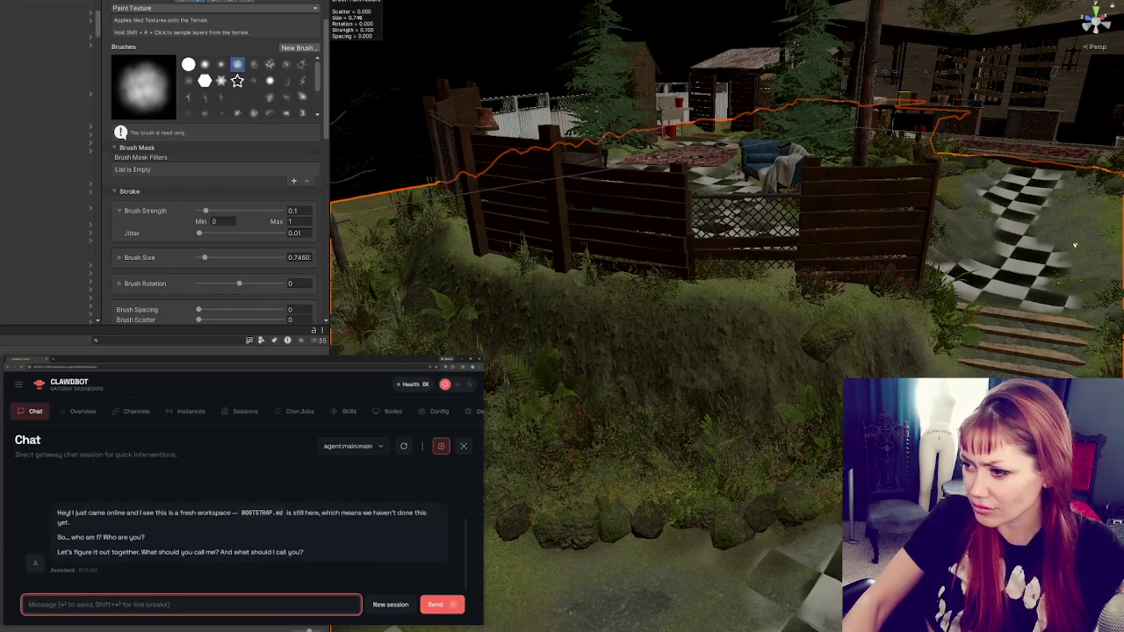
{"action": "left_click_drag", "start_coordinate": [883, 339], "coordinate": [771, 432]}
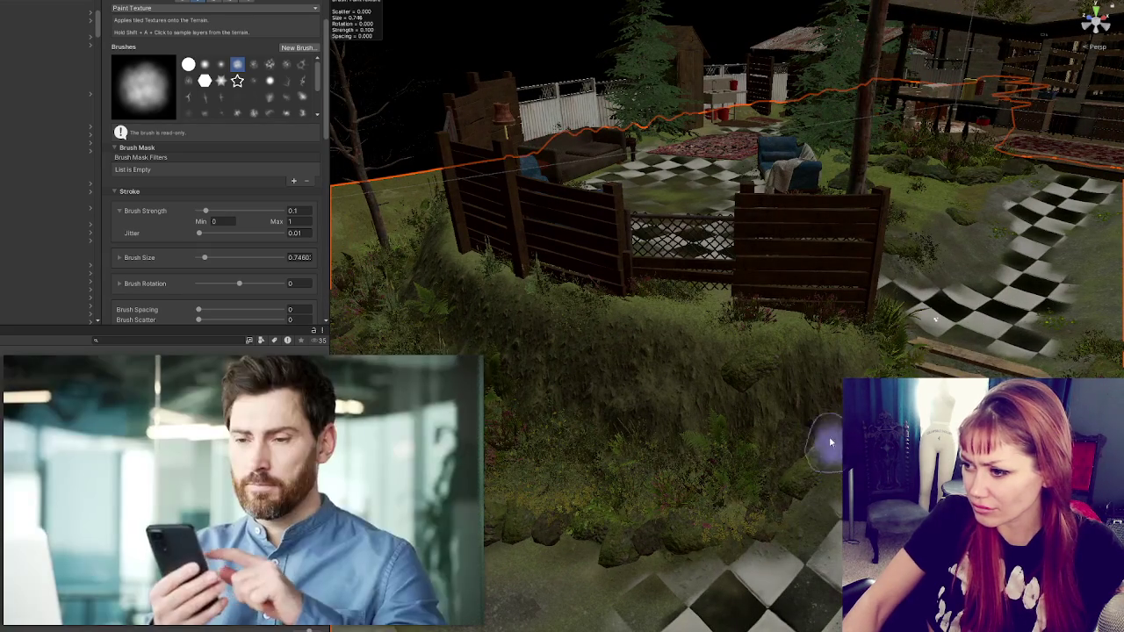
{"action": "mouse_move", "coordinate": [829, 437]}
{"action": "left_mouse_down"}
{"action": "mouse_move", "coordinate": [825, 505]}
{"action": "mouse_move", "coordinate": [812, 448]}
{"action": "left_mouse_up"}
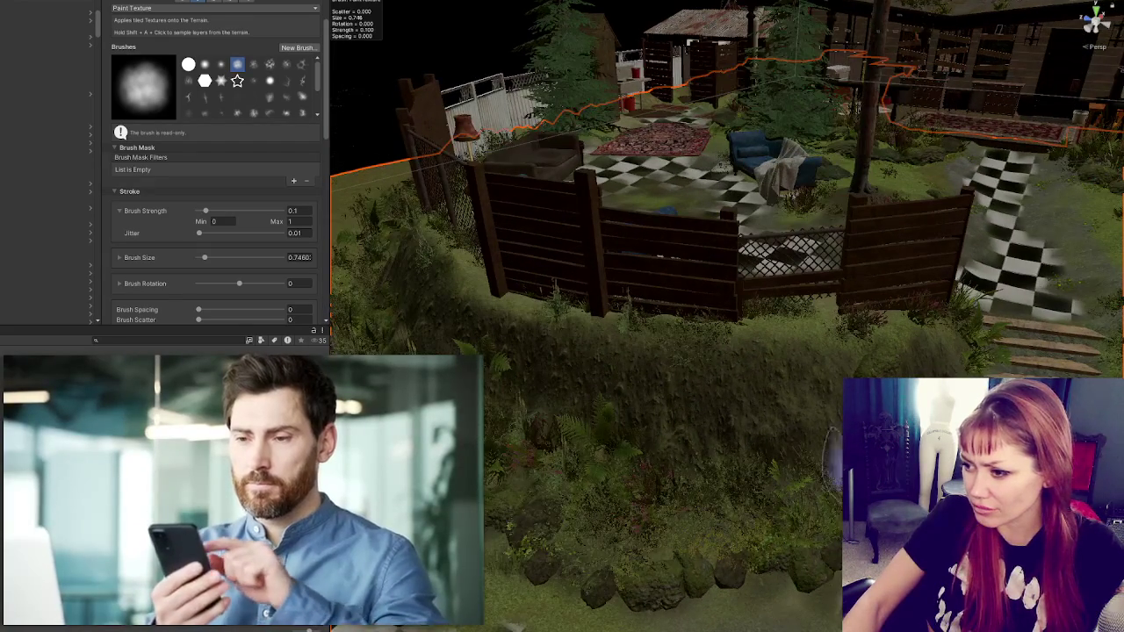
{"action": "mouse_move", "coordinate": [870, 343]}
{"action": "left_mouse_down"}
{"action": "mouse_move", "coordinate": [817, 410]}
{"action": "mouse_move", "coordinate": [798, 463]}
{"action": "mouse_move", "coordinate": [673, 409]}
{"action": "left_mouse_up"}
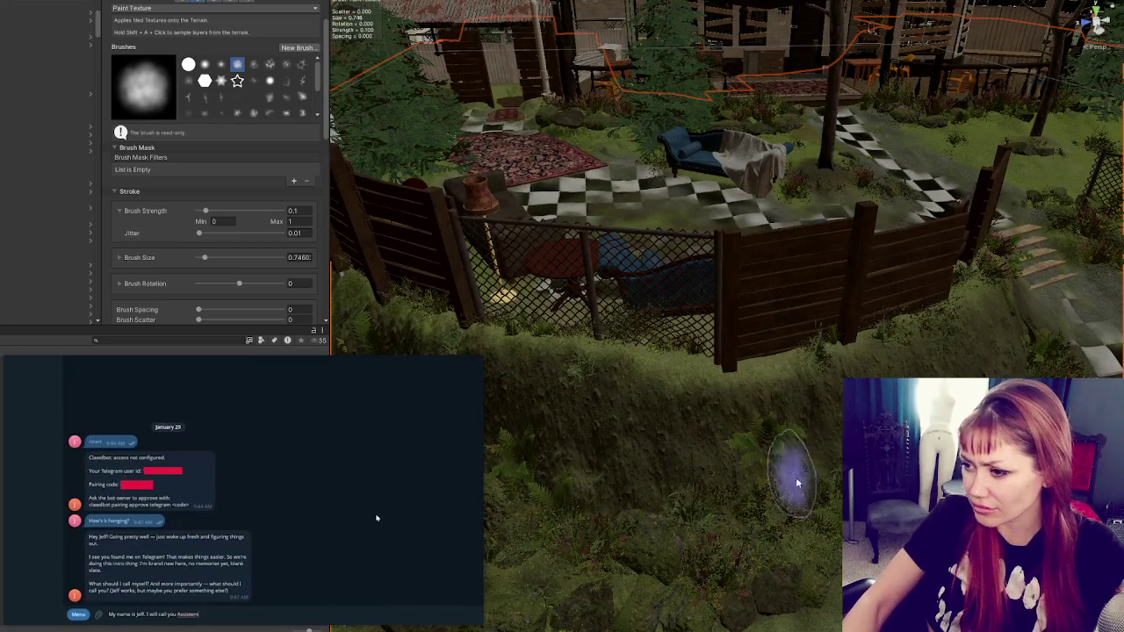
{"action": "left_click_drag", "start_coordinate": [832, 472], "coordinate": [814, 510]}
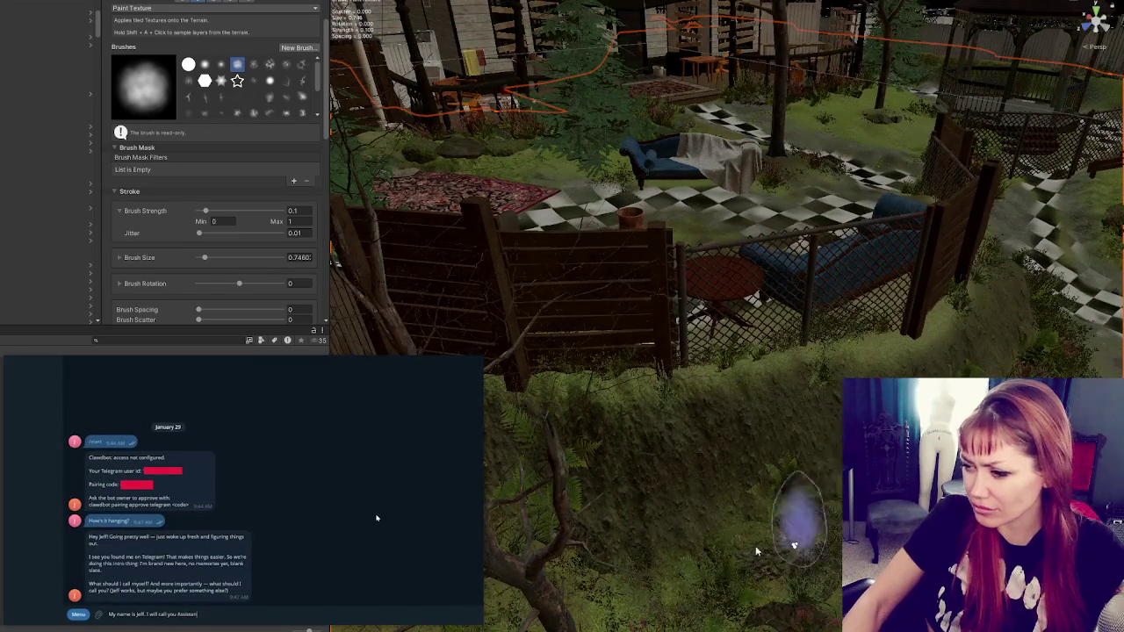
{"action": "left_click_drag", "start_coordinate": [728, 515], "coordinate": [740, 481]}
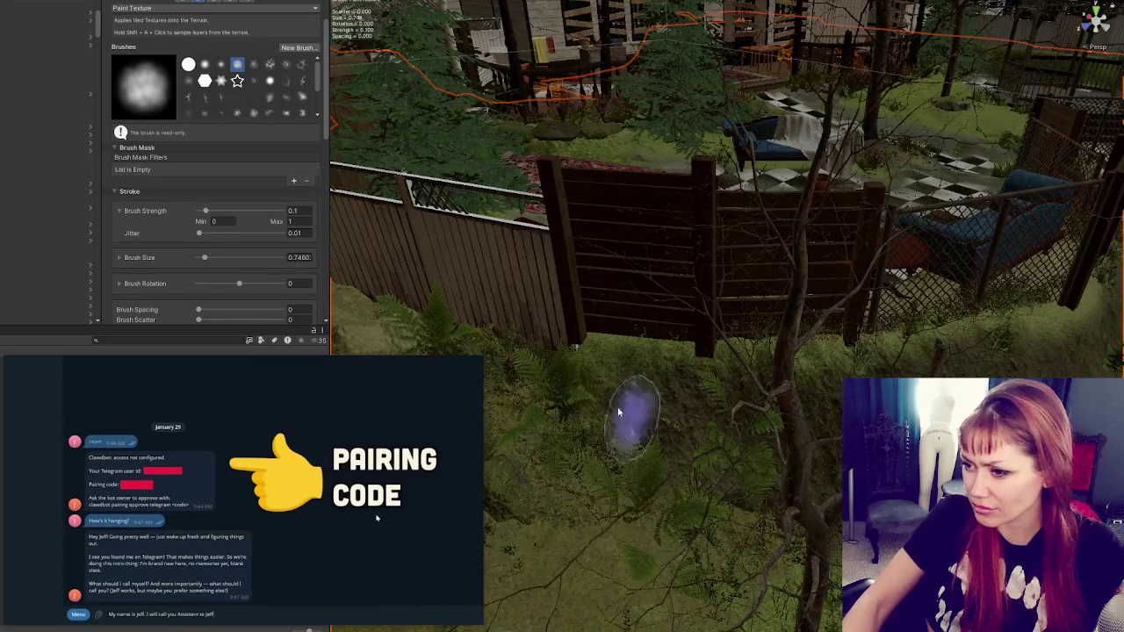
{"action": "mouse_move", "coordinate": [816, 538]}
{"action": "left_mouse_down"}
{"action": "mouse_move", "coordinate": [685, 326]}
{"action": "mouse_move", "coordinate": [659, 525]}
{"action": "mouse_move", "coordinate": [657, 468]}
{"action": "mouse_move", "coordinate": [629, 492]}
{"action": "left_mouse_up"}
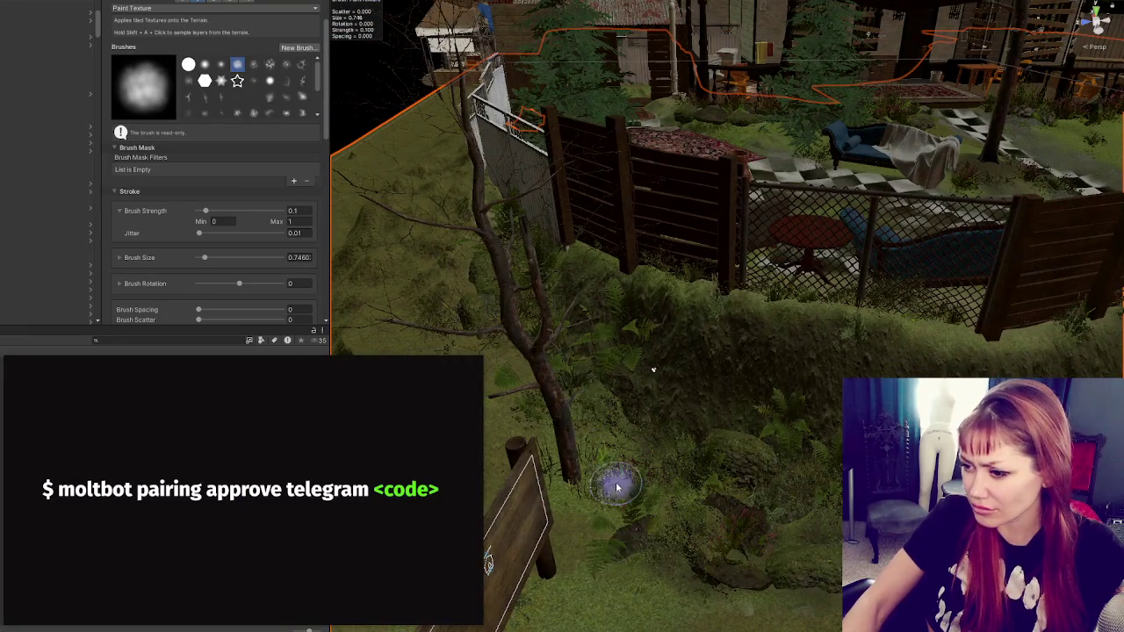
{"action": "left_click_drag", "start_coordinate": [830, 496], "coordinate": [640, 509]}
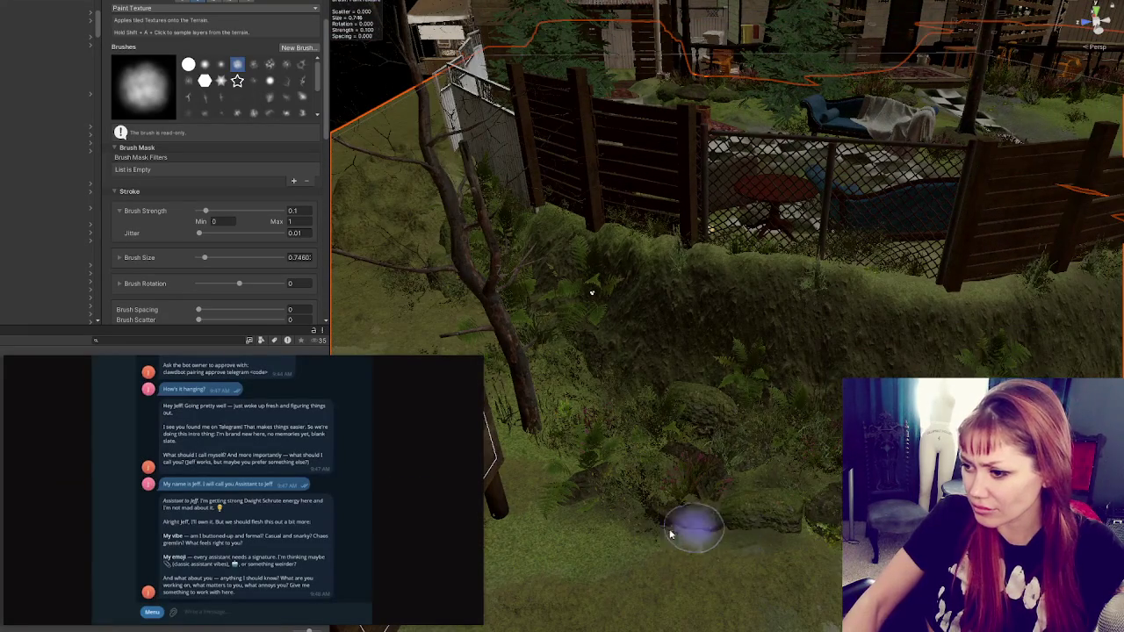
{"action": "left_click_drag", "start_coordinate": [591, 292], "coordinate": [745, 469]}
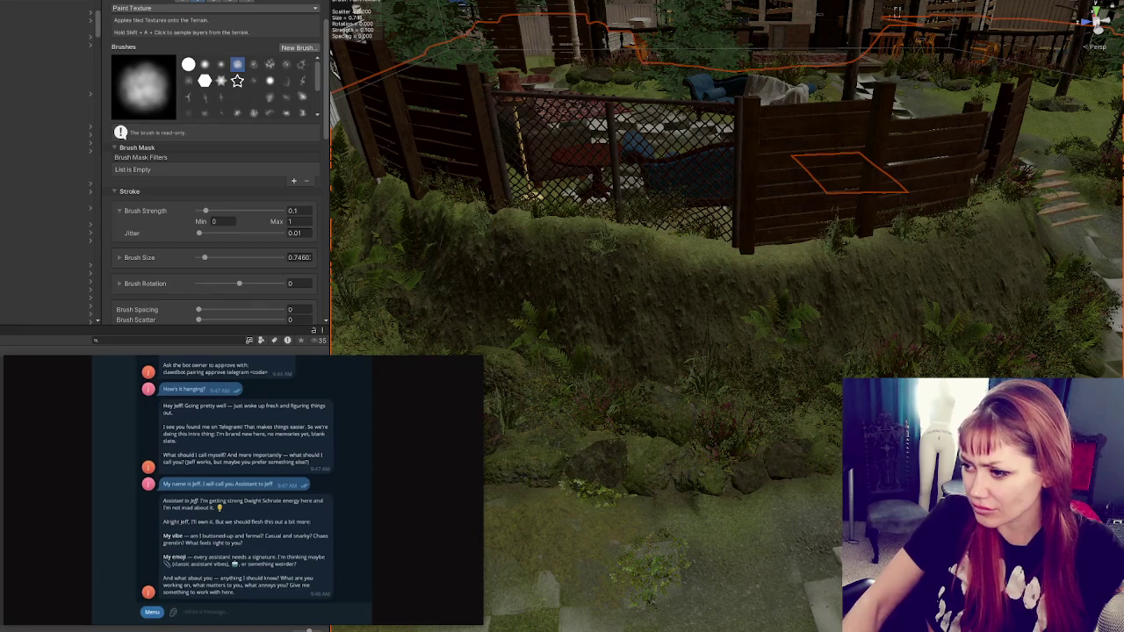
{"action": "left_click_drag", "start_coordinate": [685, 435], "coordinate": [695, 465]}
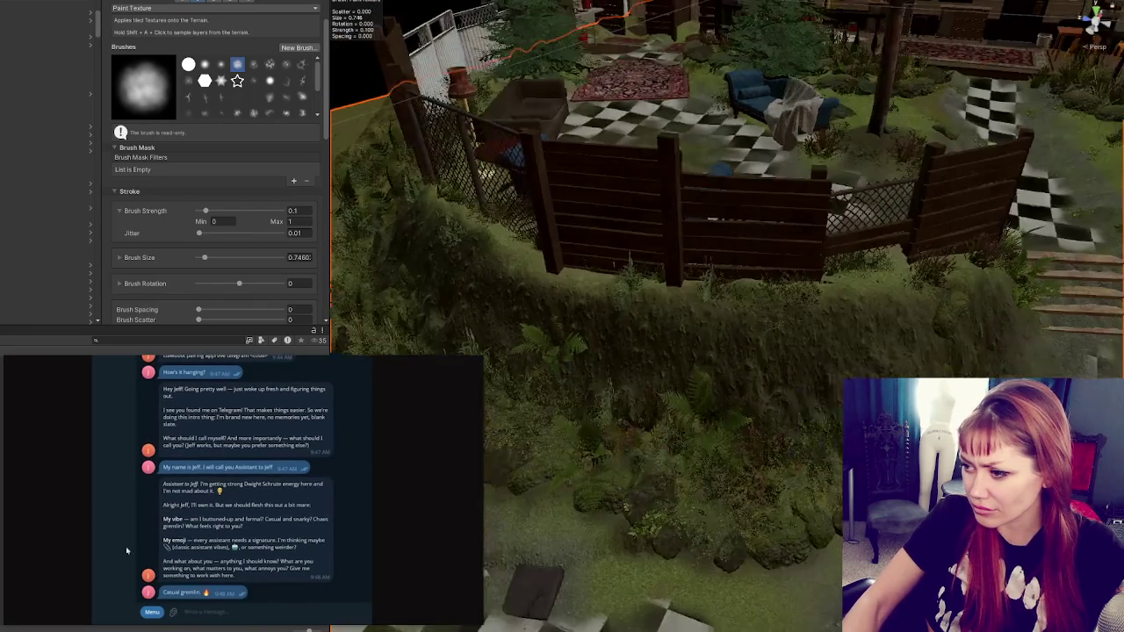
{"action": "left_click_drag", "start_coordinate": [833, 518], "coordinate": [720, 565]}
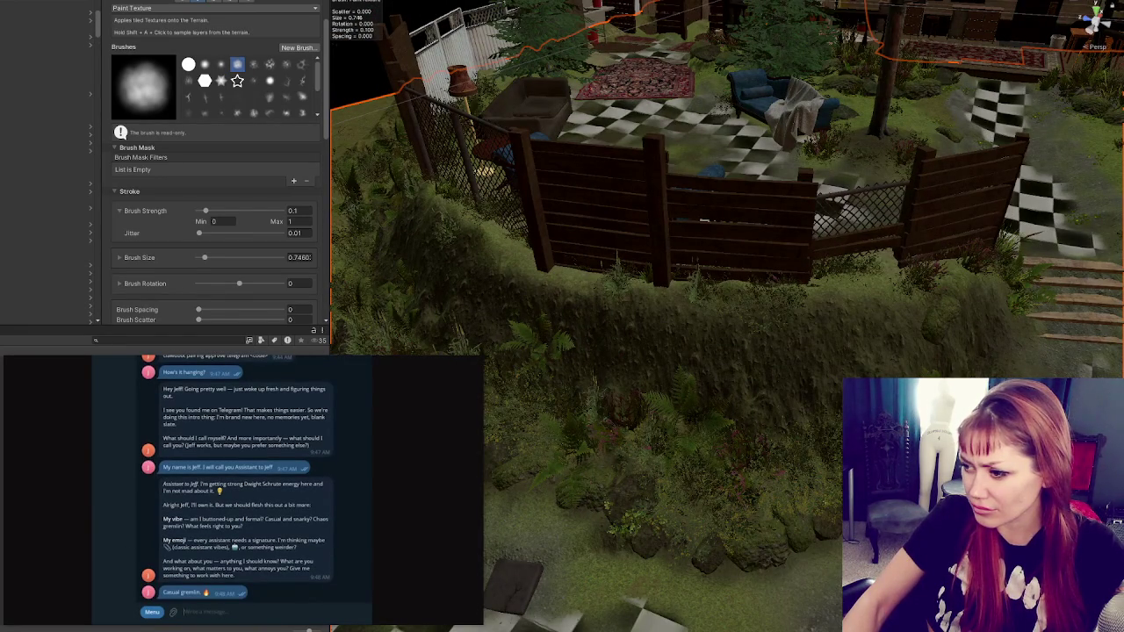
{"action": "left_click_drag", "start_coordinate": [793, 477], "coordinate": [789, 460]}
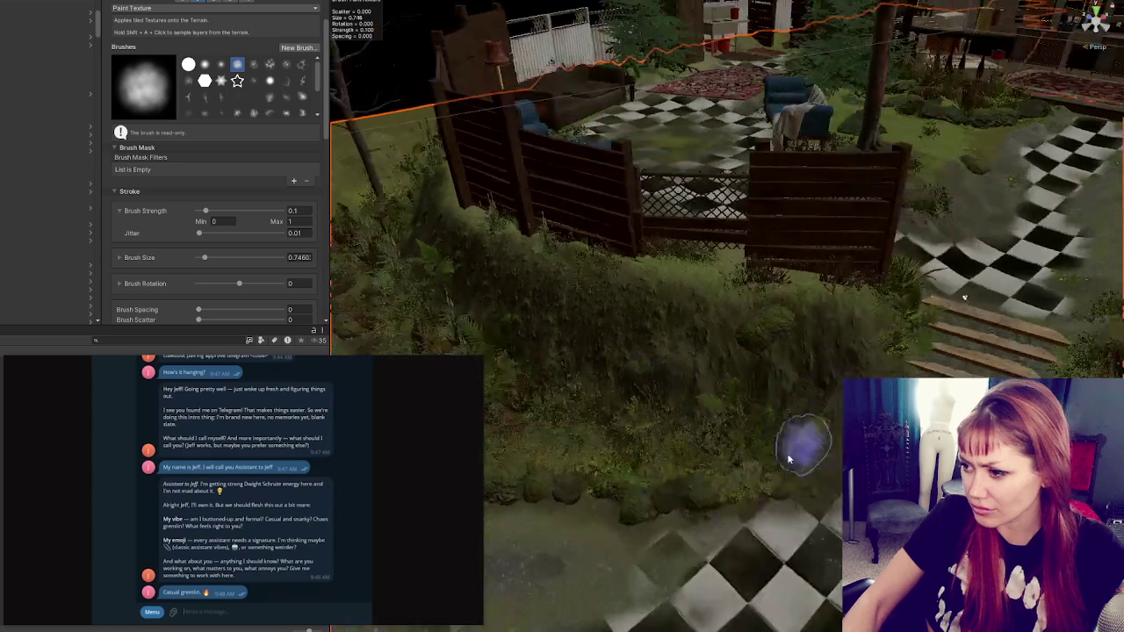
{"action": "mouse_move", "coordinate": [891, 294]}
{"action": "left_mouse_down"}
{"action": "mouse_move", "coordinate": [853, 333]}
{"action": "mouse_move", "coordinate": [673, 313]}
{"action": "left_mouse_up"}
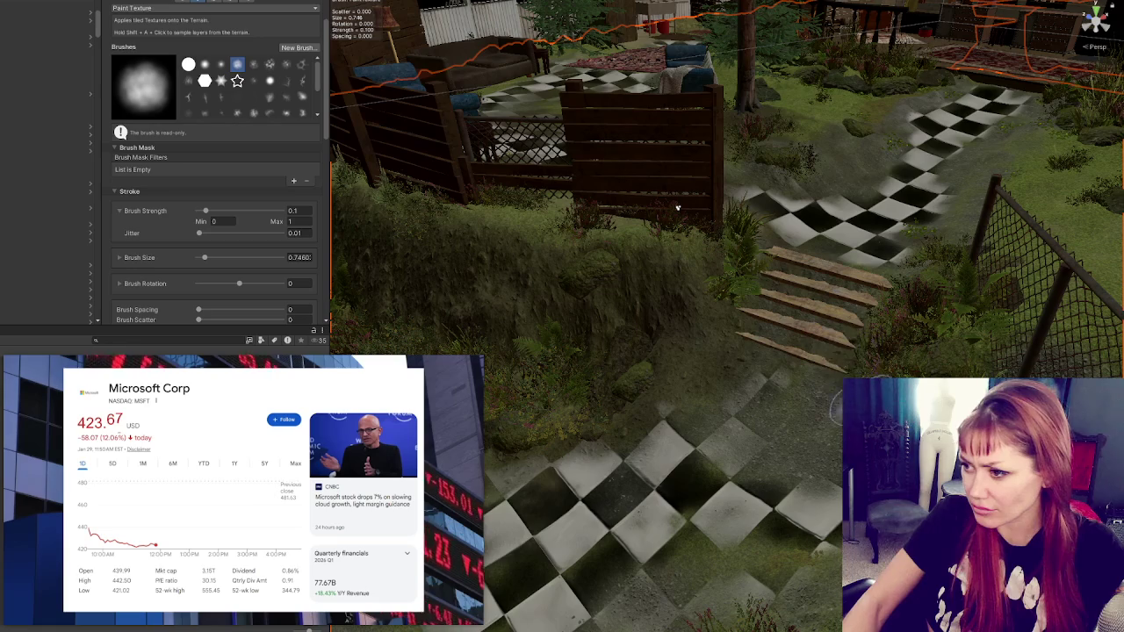
{"action": "left_click_drag", "start_coordinate": [830, 448], "coordinate": [1088, 349]}
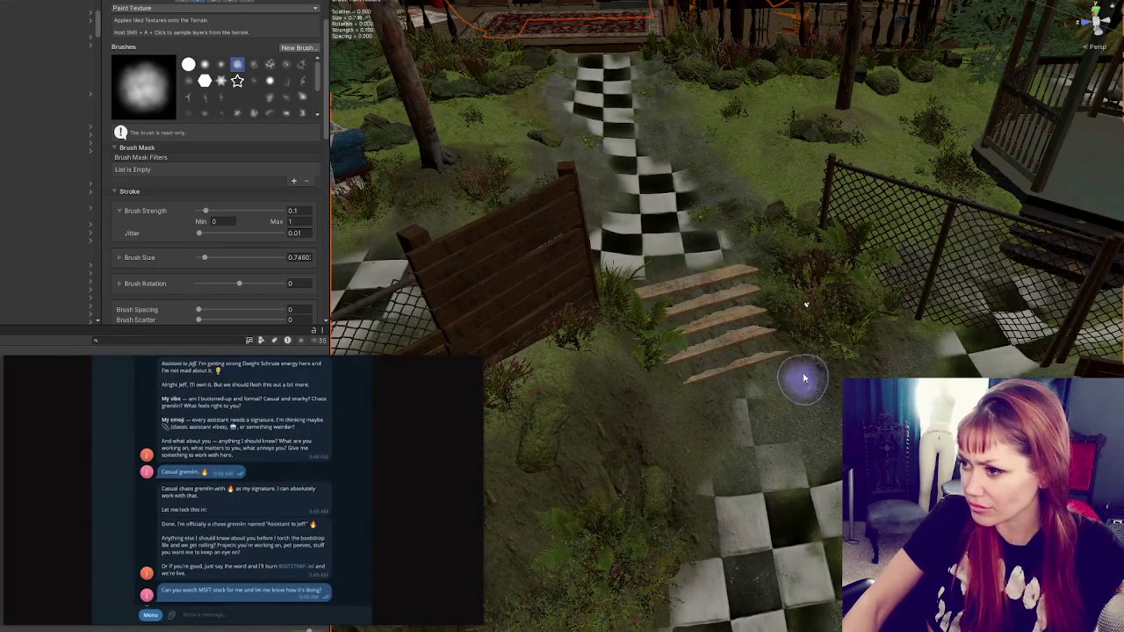
{"action": "mouse_move", "coordinate": [803, 377]}
{"action": "left_mouse_down"}
{"action": "mouse_move", "coordinate": [808, 316]}
{"action": "mouse_move", "coordinate": [801, 331]}
{"action": "left_mouse_up"}
{"action": "mouse_move", "coordinate": [785, 401]}
{"action": "left_mouse_down"}
{"action": "mouse_move", "coordinate": [820, 326]}
{"action": "mouse_move", "coordinate": [797, 431]}
{"action": "mouse_move", "coordinate": [821, 424]}
{"action": "left_mouse_up"}
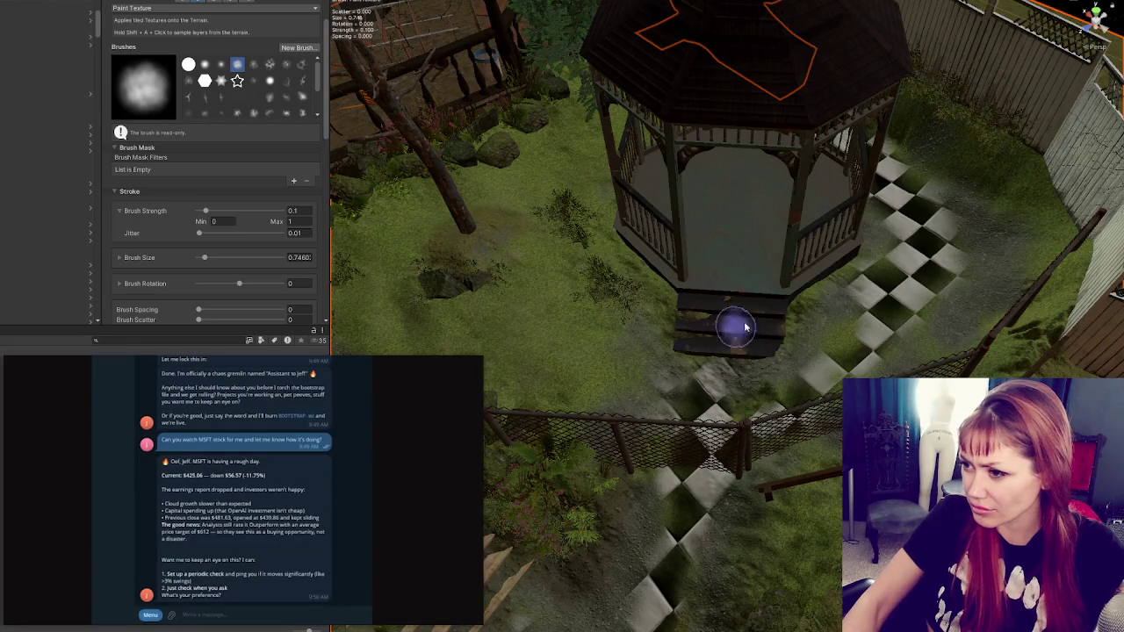
{"action": "scroll", "coordinate": [766, 353], "scroll_direction": "up", "scroll_amount": 2}
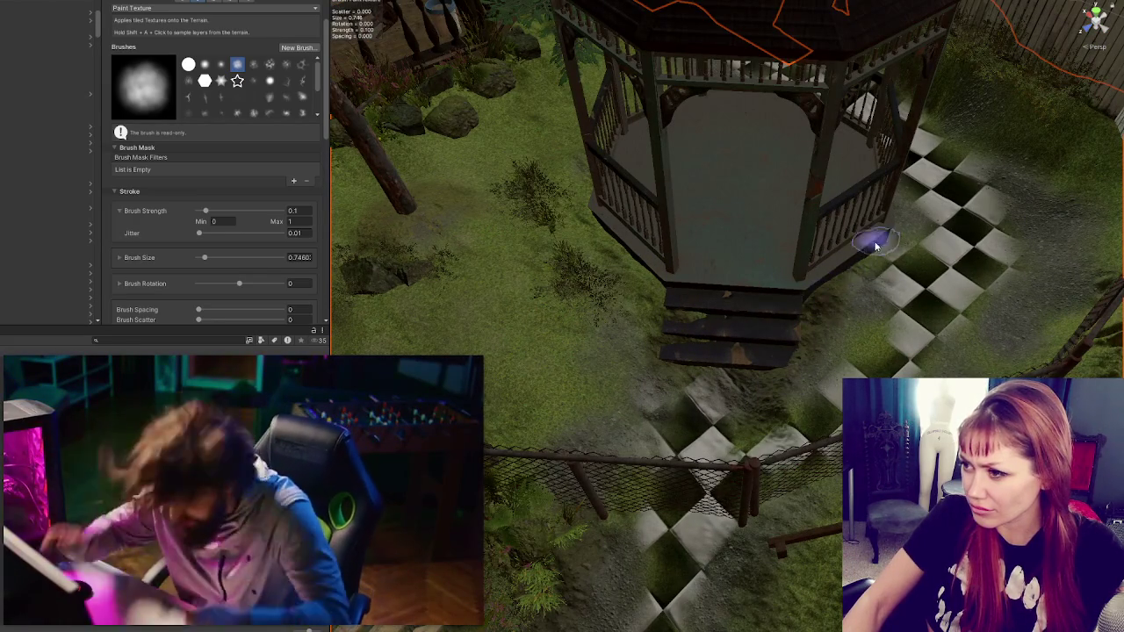
{"action": "mouse_move", "coordinate": [648, 251]}
{"action": "left_mouse_down"}
{"action": "mouse_move", "coordinate": [764, 322]}
{"action": "mouse_move", "coordinate": [740, 319]}
{"action": "left_mouse_up"}
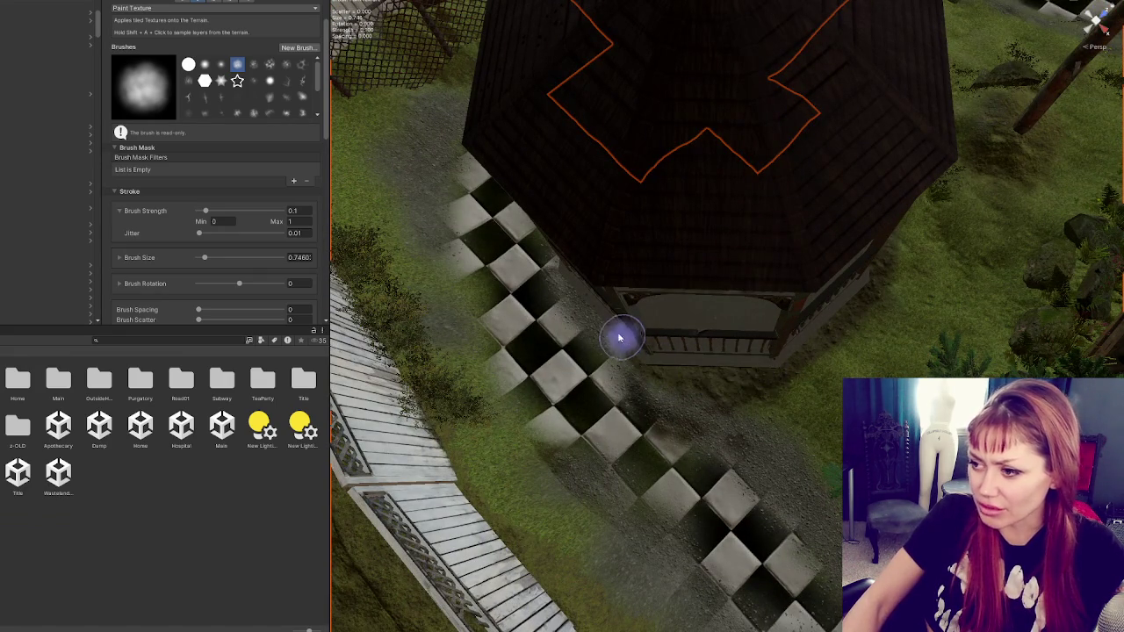
{"action": "left_click_drag", "start_coordinate": [619, 338], "coordinate": [778, 311]}
{"action": "mouse_move", "coordinate": [794, 369]}
{"action": "left_mouse_down"}
{"action": "mouse_move", "coordinate": [916, 314]}
{"action": "mouse_move", "coordinate": [763, 345]}
{"action": "left_mouse_up"}
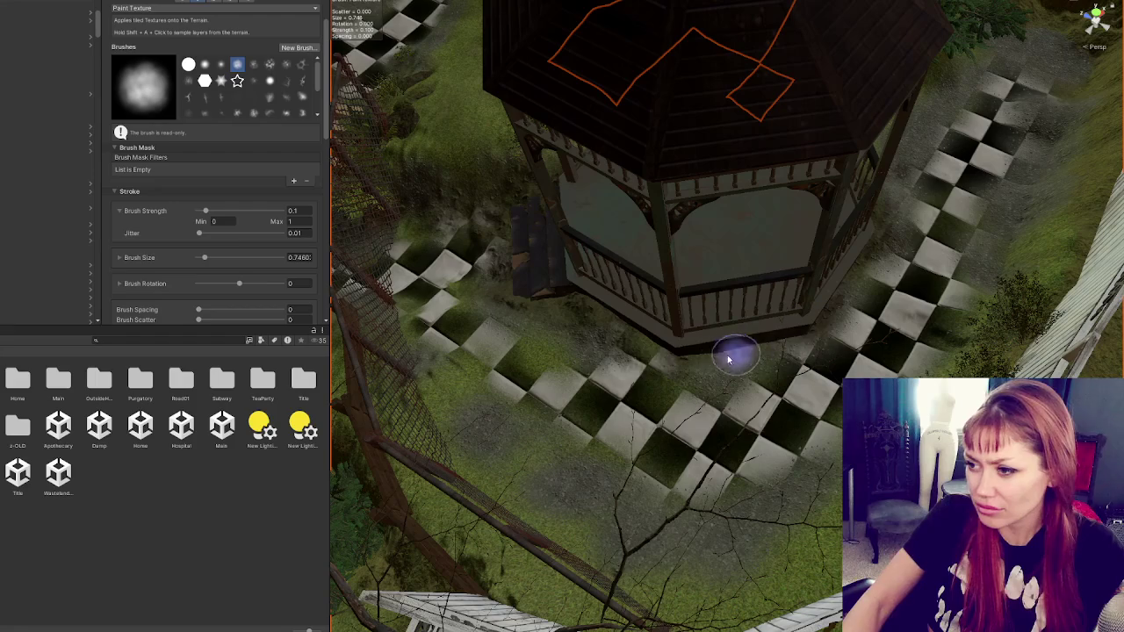
{"action": "mouse_move", "coordinate": [590, 317]}
{"action": "left_mouse_down"}
{"action": "mouse_move", "coordinate": [652, 309]}
{"action": "mouse_move", "coordinate": [713, 386]}
{"action": "left_mouse_up"}
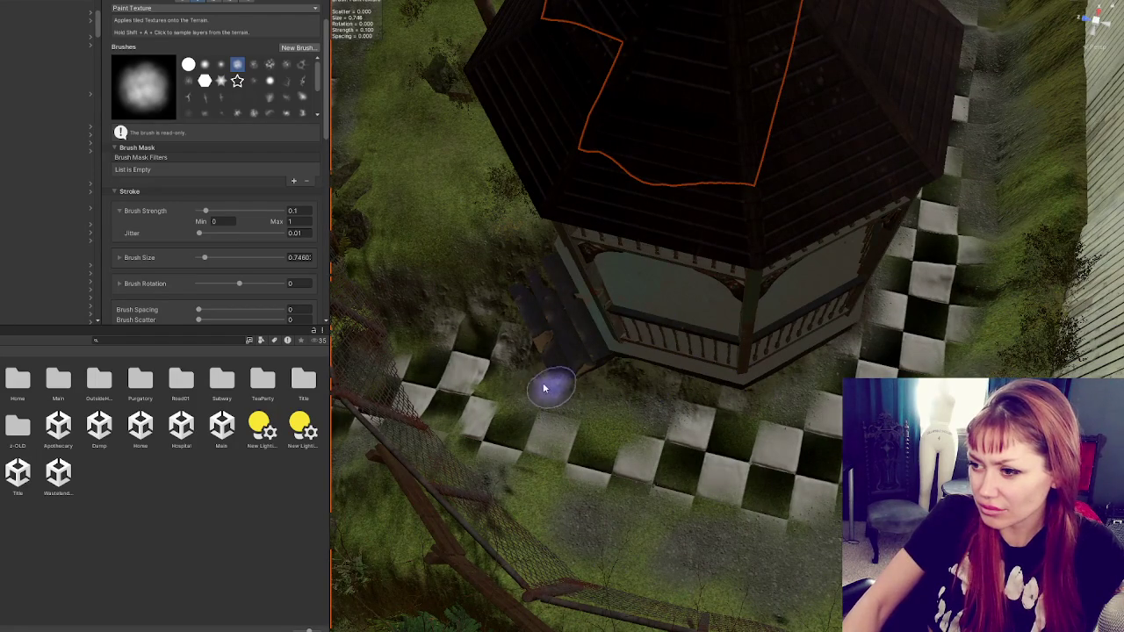
{"action": "mouse_move", "coordinate": [535, 365]}
{"action": "left_mouse_down"}
{"action": "mouse_move", "coordinate": [650, 376]}
{"action": "mouse_move", "coordinate": [672, 396]}
{"action": "mouse_move", "coordinate": [798, 366]}
{"action": "mouse_move", "coordinate": [699, 428]}
{"action": "mouse_move", "coordinate": [755, 357]}
{"action": "left_mouse_up"}
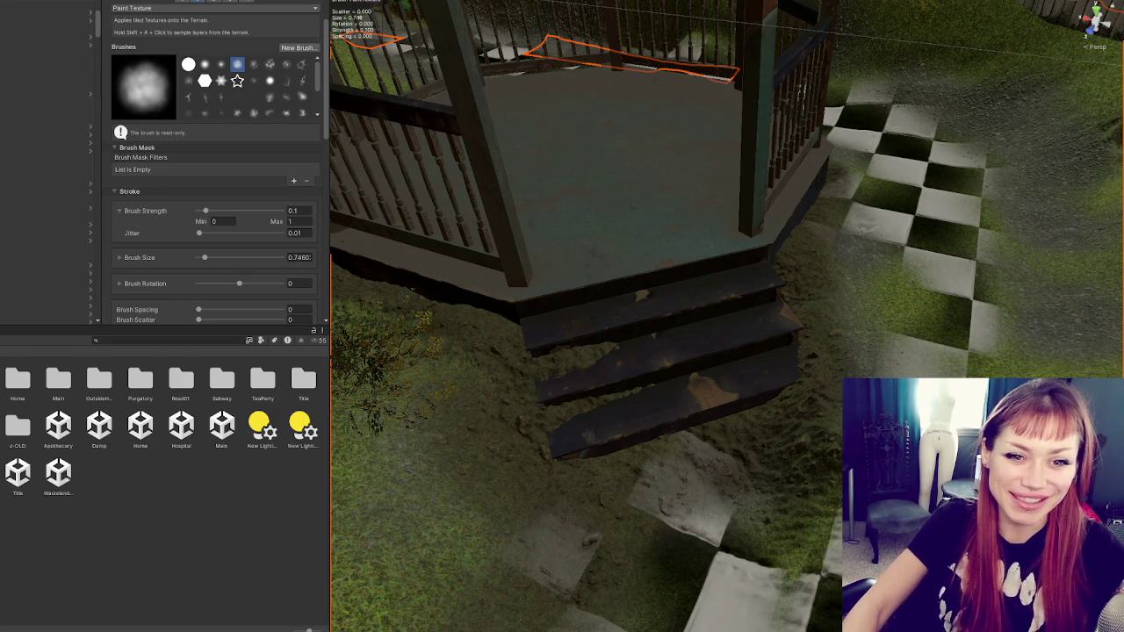
{"action": "left_click_drag", "start_coordinate": [351, 246], "coordinate": [682, 295]}
{"action": "mouse_move", "coordinate": [665, 347]}
{"action": "left_mouse_down"}
{"action": "mouse_move", "coordinate": [691, 261]}
{"action": "mouse_move", "coordinate": [735, 221]}
{"action": "mouse_move", "coordinate": [673, 314]}
{"action": "mouse_move", "coordinate": [632, 469]}
{"action": "left_mouse_up"}
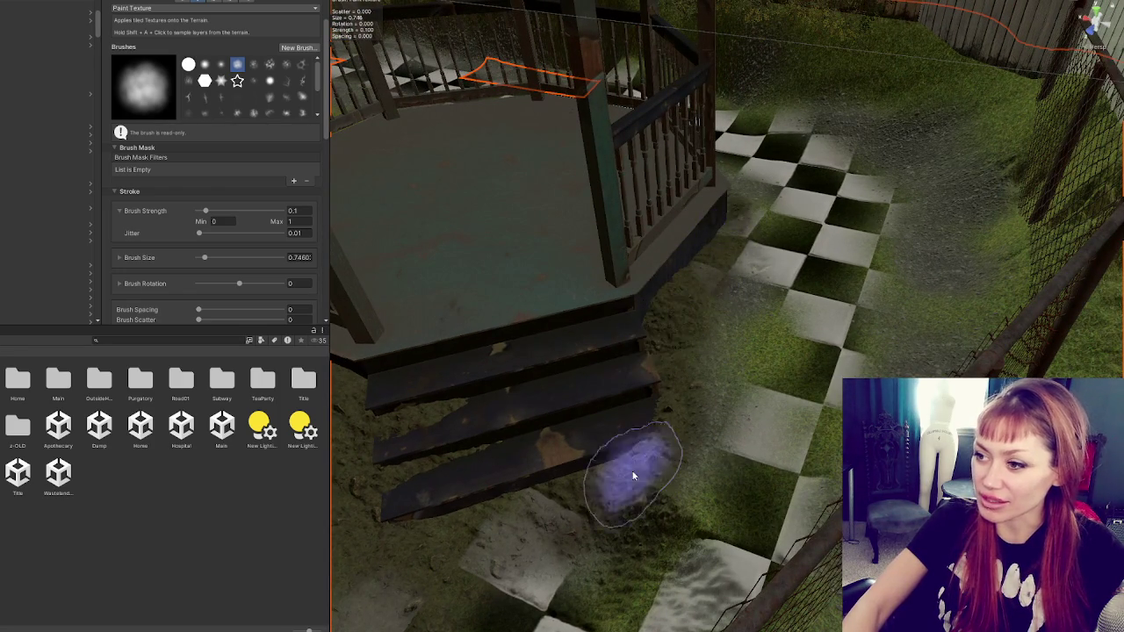
{"action": "scroll", "coordinate": [765, 325], "scroll_direction": "up", "scroll_amount": 3}
{"action": "mouse_move", "coordinate": [475, 454]}
{"action": "left_mouse_down"}
{"action": "mouse_move", "coordinate": [682, 301]}
{"action": "mouse_move", "coordinate": [833, 425]}
{"action": "mouse_move", "coordinate": [783, 459]}
{"action": "mouse_move", "coordinate": [691, 444]}
{"action": "left_mouse_up"}
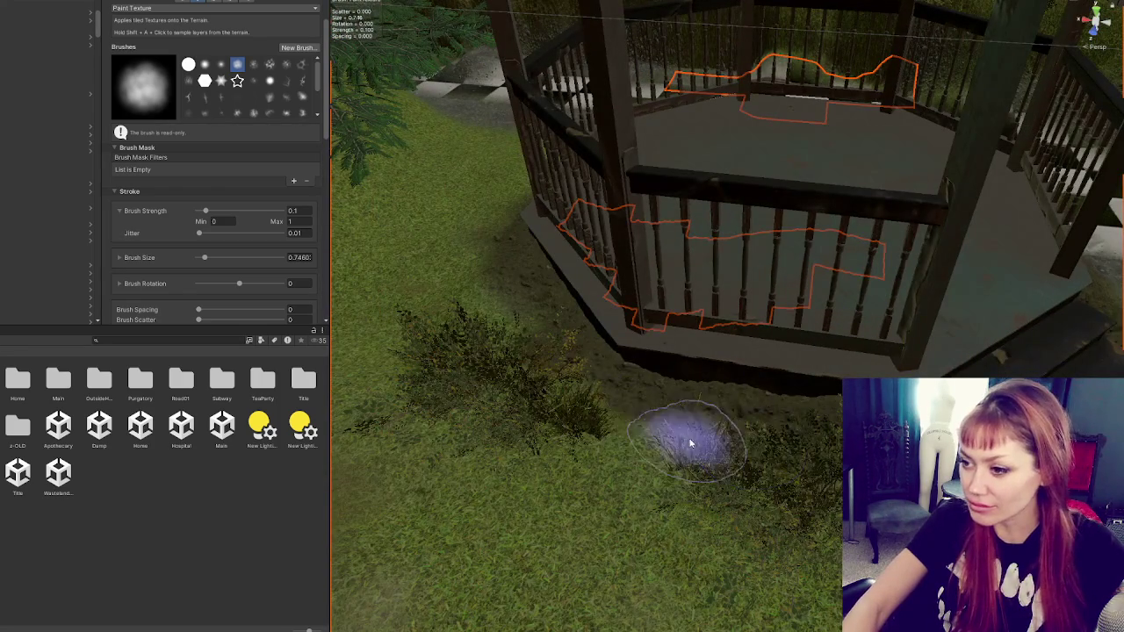
{"action": "scroll", "coordinate": [635, 389], "scroll_direction": "up", "scroll_amount": 3}
{"action": "mouse_move", "coordinate": [635, 389]}
{"action": "left_mouse_down"}
{"action": "mouse_move", "coordinate": [699, 531]}
{"action": "mouse_move", "coordinate": [685, 557]}
{"action": "mouse_move", "coordinate": [622, 502]}
{"action": "mouse_move", "coordinate": [807, 577]}
{"action": "mouse_move", "coordinate": [711, 519]}
{"action": "mouse_move", "coordinate": [757, 512]}
{"action": "left_mouse_up"}
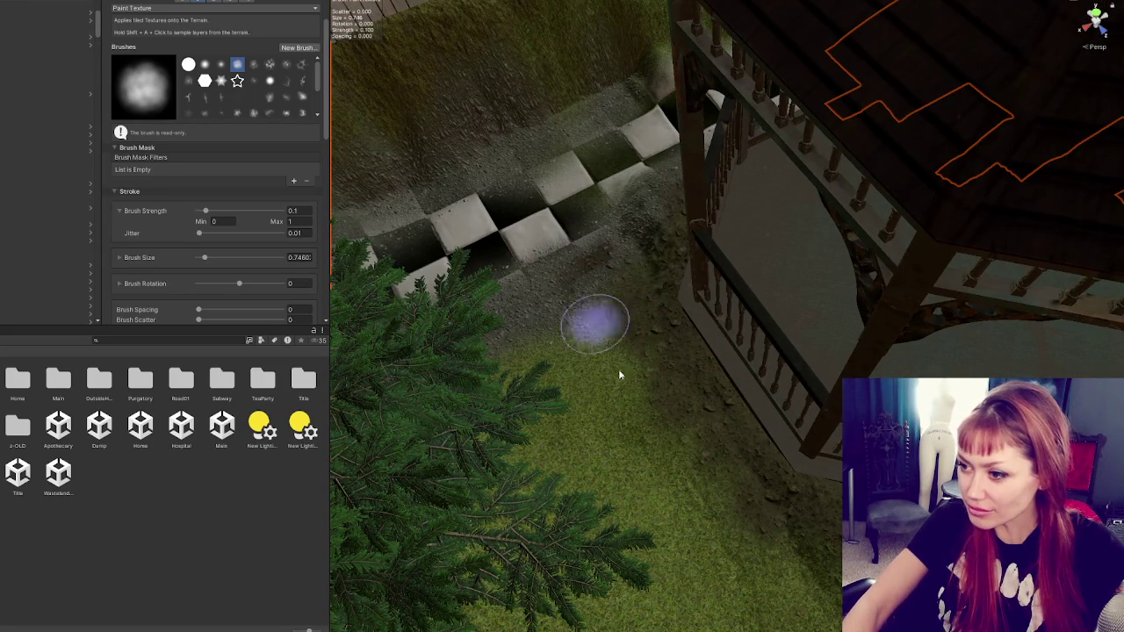
{"action": "left_click_drag", "start_coordinate": [670, 426], "coordinate": [720, 381]}
{"action": "mouse_move", "coordinate": [647, 354]}
{"action": "left_mouse_down"}
{"action": "mouse_move", "coordinate": [715, 409]}
{"action": "mouse_move", "coordinate": [644, 365]}
{"action": "mouse_move", "coordinate": [623, 301]}
{"action": "left_mouse_up"}
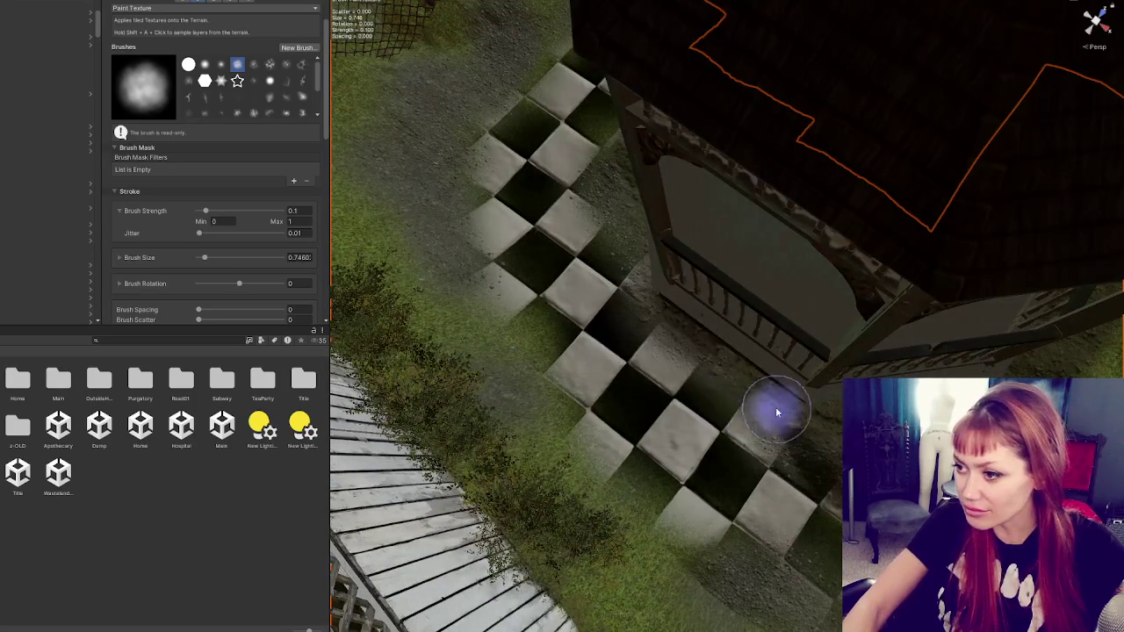
{"action": "mouse_move", "coordinate": [728, 359]}
{"action": "left_mouse_down"}
{"action": "mouse_move", "coordinate": [856, 366]}
{"action": "mouse_move", "coordinate": [603, 243]}
{"action": "left_mouse_up"}
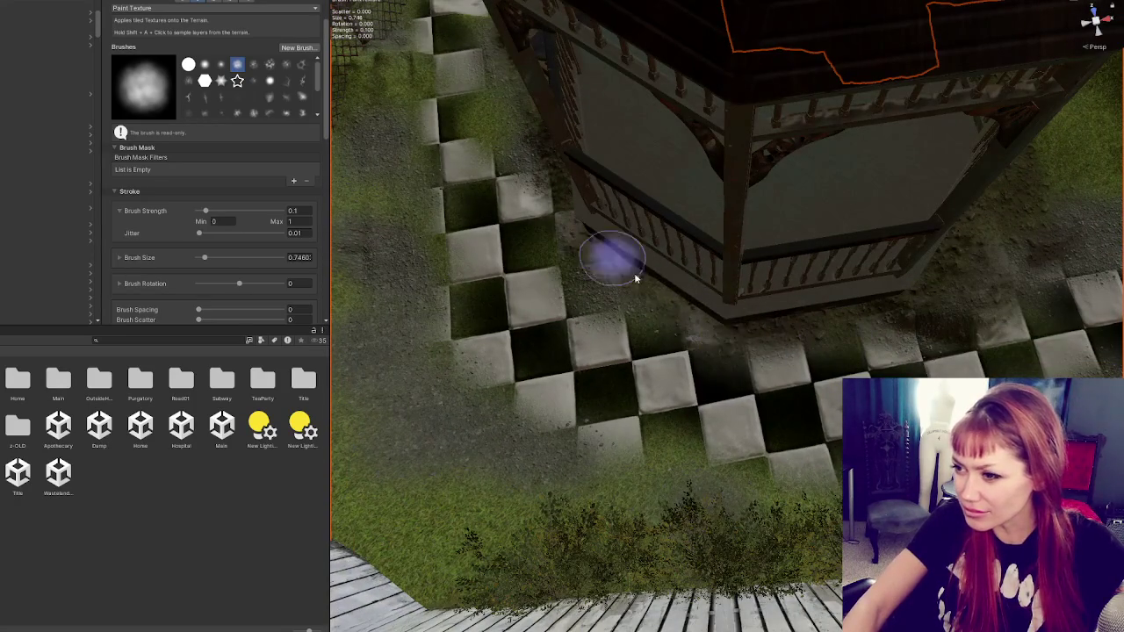
{"action": "mouse_move", "coordinate": [696, 330]}
{"action": "left_mouse_down"}
{"action": "mouse_move", "coordinate": [712, 322]}
{"action": "mouse_move", "coordinate": [672, 308]}
{"action": "left_mouse_up"}
{"action": "mouse_move", "coordinate": [577, 289]}
{"action": "left_mouse_down"}
{"action": "mouse_move", "coordinate": [720, 287]}
{"action": "mouse_move", "coordinate": [652, 334]}
{"action": "left_mouse_up"}
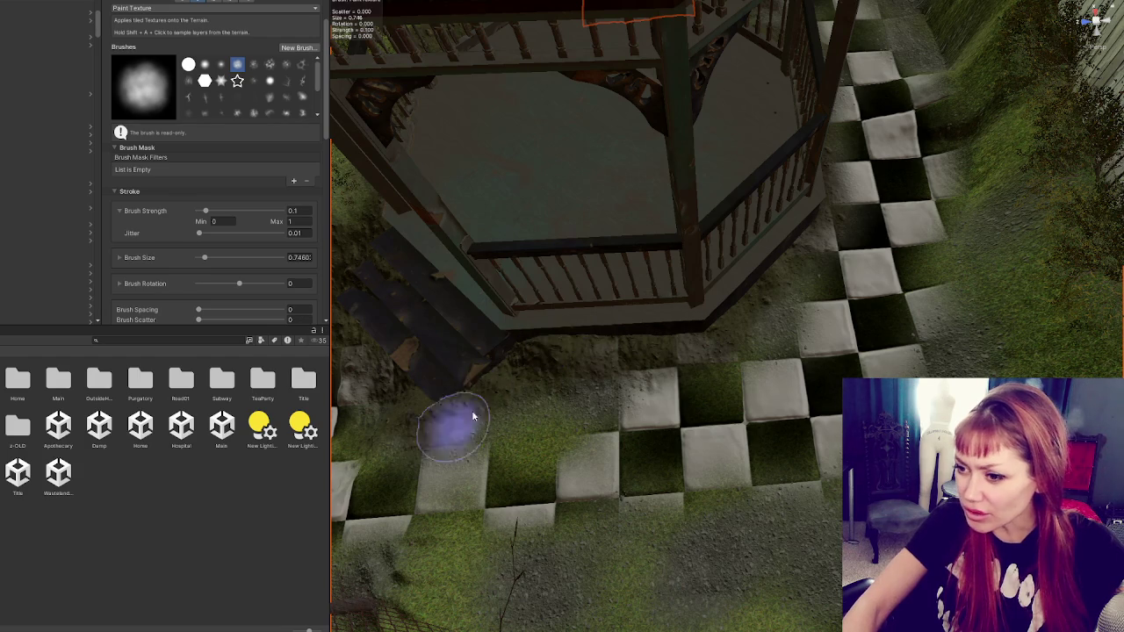
{"action": "mouse_move", "coordinate": [547, 379]}
{"action": "left_mouse_down"}
{"action": "mouse_move", "coordinate": [785, 296]}
{"action": "mouse_move", "coordinate": [728, 396]}
{"action": "left_mouse_up"}
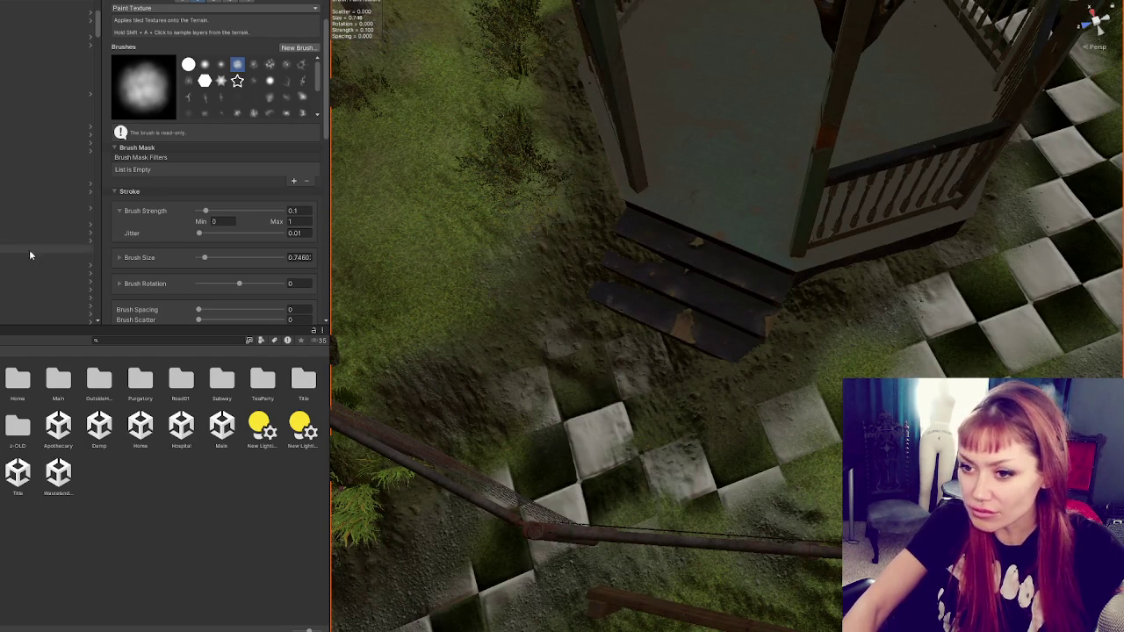
{"action": "left_click_drag", "start_coordinate": [552, 306], "coordinate": [562, 308]}
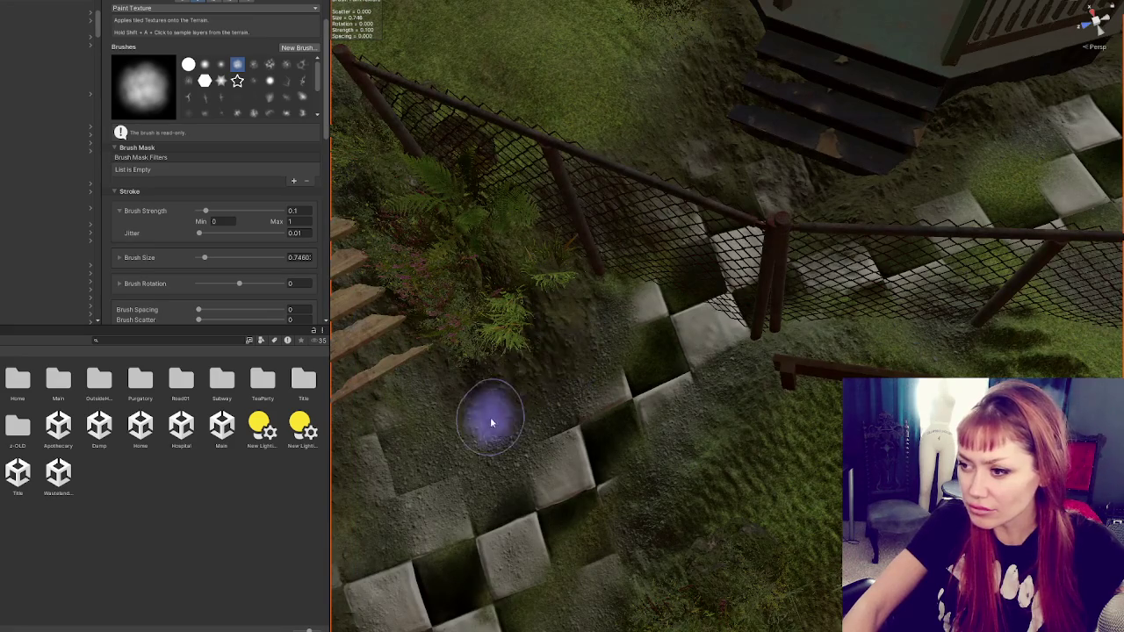
{"action": "scroll", "coordinate": [208, 167], "scroll_direction": "down", "scroll_amount": 10}
- Choose the Pebbles_C layer and frame the gazebo steps above the diagonal fence
{"action": "left_click", "coordinate": [215, 294]}
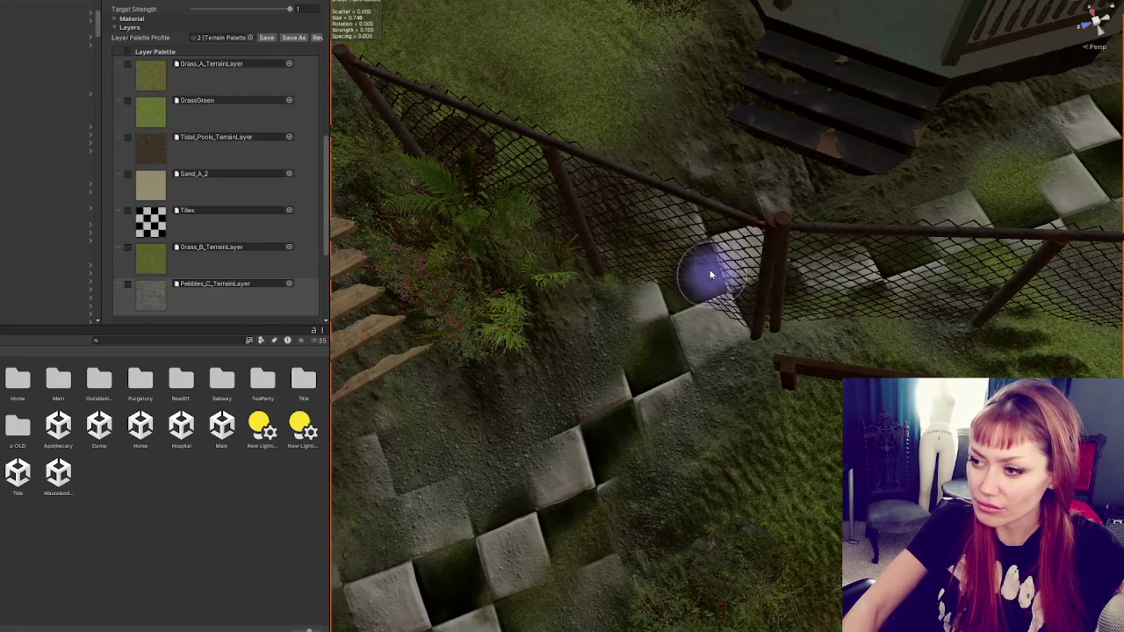
{"action": "left_click_drag", "start_coordinate": [715, 263], "coordinate": [702, 292]}
{"action": "scroll", "coordinate": [602, 328], "scroll_direction": "up", "scroll_amount": 8}
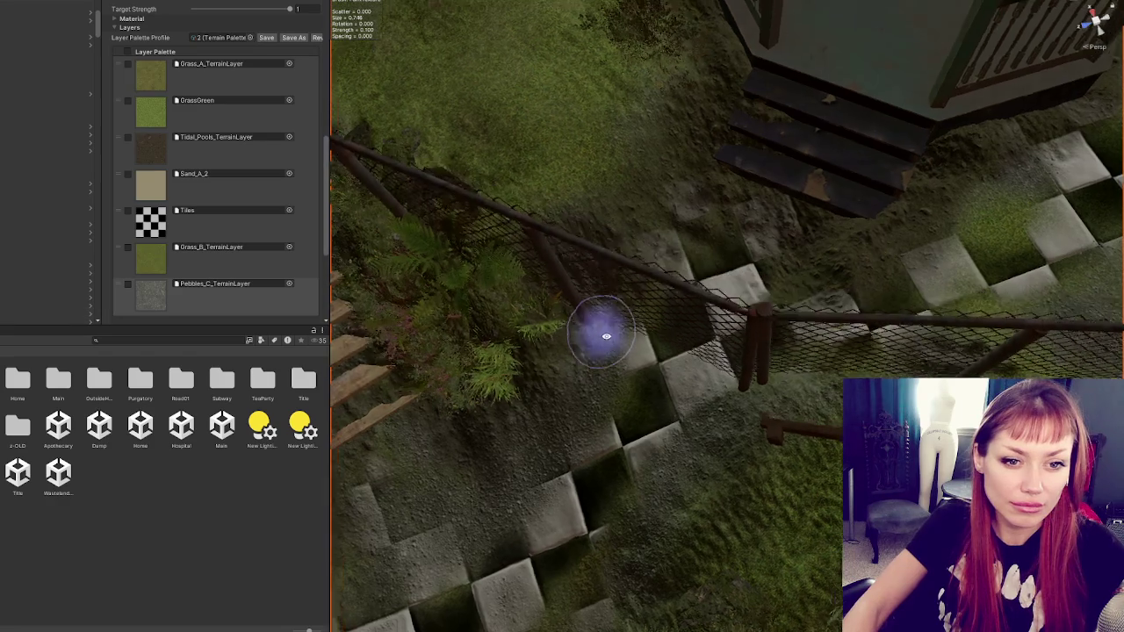
{"action": "scroll", "coordinate": [687, 345], "scroll_direction": "down", "scroll_amount": 3}
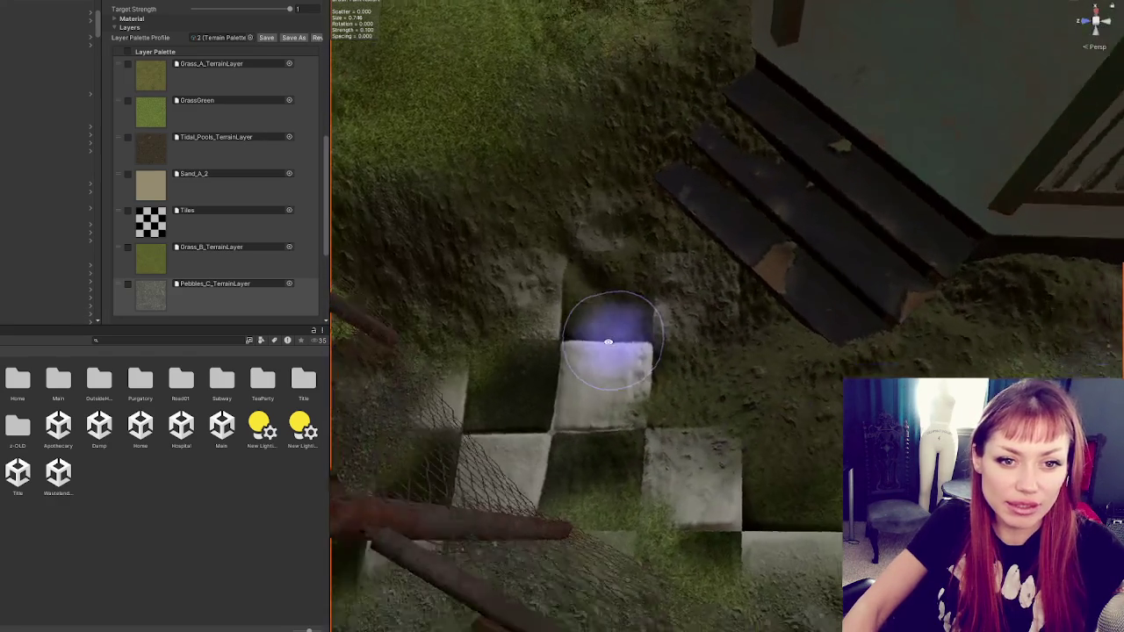
{"action": "scroll", "coordinate": [647, 156], "scroll_direction": "up", "scroll_amount": 1}
{"action": "mouse_move", "coordinate": [878, 339]}
{"action": "left_mouse_down"}
{"action": "mouse_move", "coordinate": [740, 431]}
{"action": "mouse_move", "coordinate": [916, 307]}
{"action": "left_mouse_up"}
{"action": "mouse_move", "coordinate": [790, 275]}
{"action": "left_mouse_down"}
{"action": "mouse_move", "coordinate": [722, 226]}
{"action": "mouse_move", "coordinate": [526, 211]}
{"action": "left_mouse_up"}
- Paint a checker tile with the Tiles layer beside the gazebo steps
{"action": "left_click", "coordinate": [144, 219]}
{"action": "left_click_drag", "start_coordinate": [644, 286], "coordinate": [664, 288]}
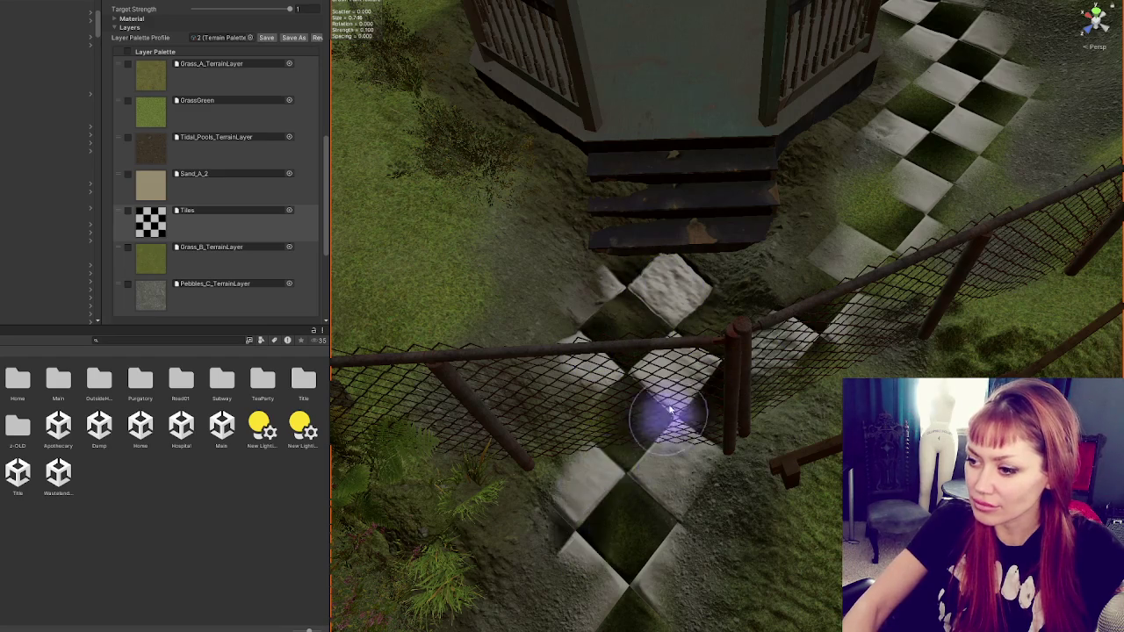
{"action": "scroll", "coordinate": [667, 413], "scroll_direction": "up", "scroll_amount": 2}
{"action": "scroll", "coordinate": [292, 132], "scroll_direction": "up", "scroll_amount": 5}
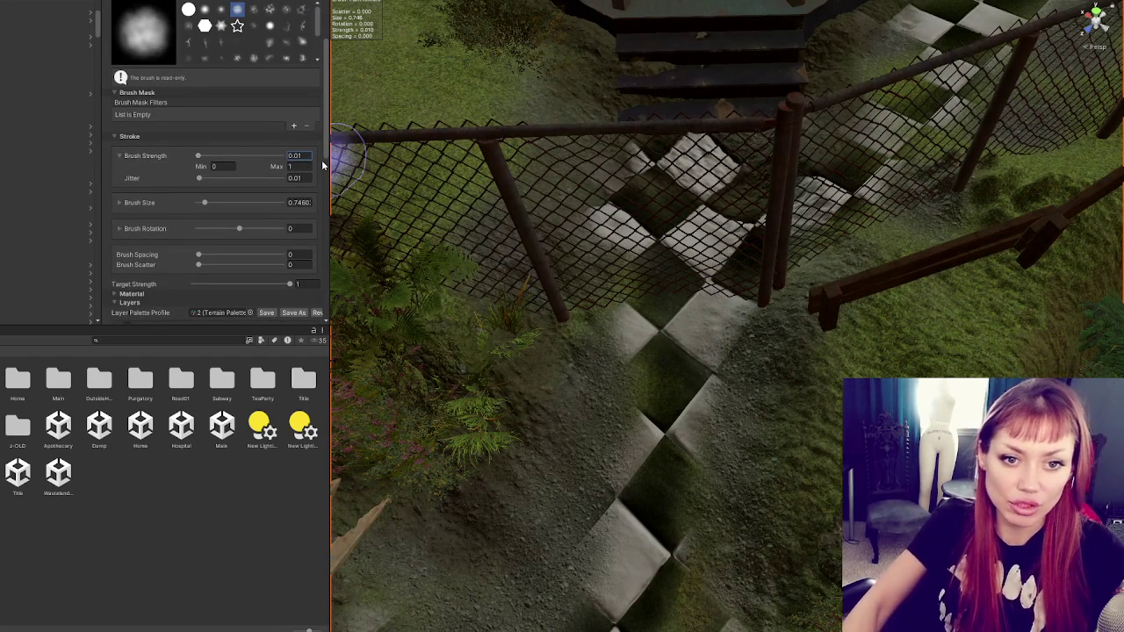
- Lightly repaint tiles down the checker path
{"action": "mouse_move", "coordinate": [635, 424]}
{"action": "left_mouse_down"}
{"action": "mouse_move", "coordinate": [658, 427]}
{"action": "mouse_move", "coordinate": [601, 448]}
{"action": "left_mouse_up"}
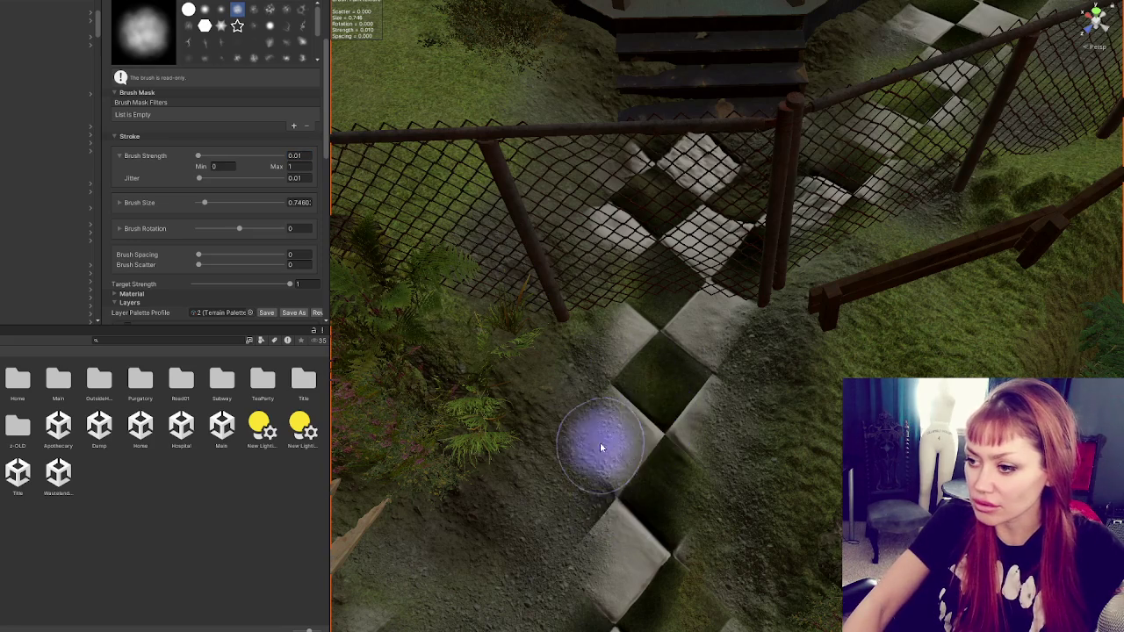
{"action": "scroll", "coordinate": [601, 447], "scroll_direction": "up", "scroll_amount": 2}
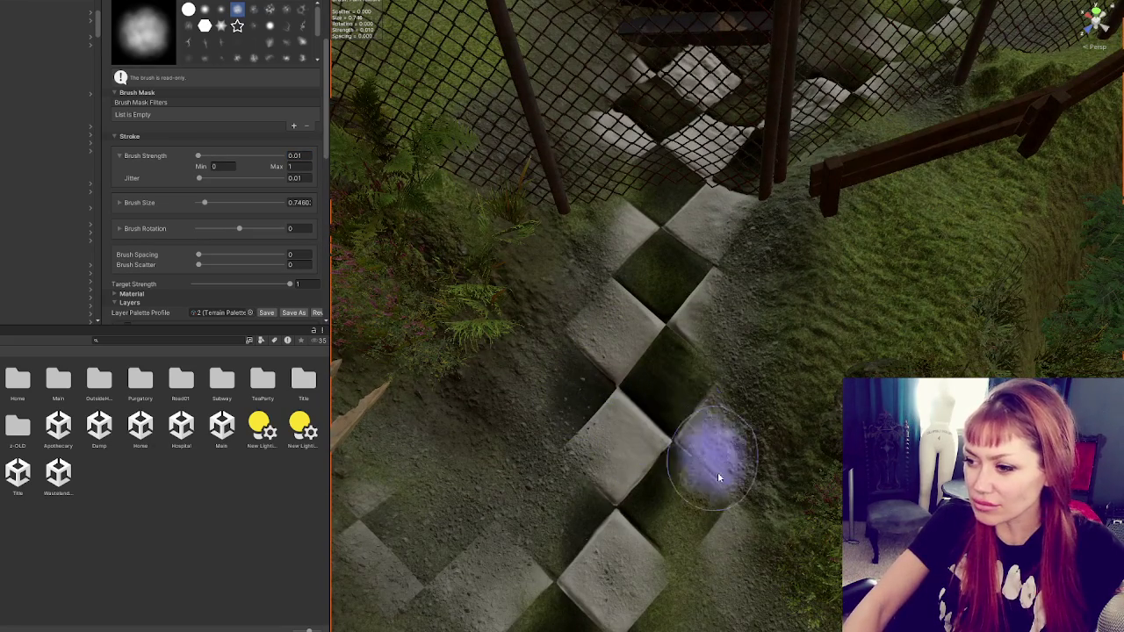
{"action": "mouse_move", "coordinate": [717, 472]}
{"action": "left_mouse_down"}
{"action": "mouse_move", "coordinate": [715, 417]}
{"action": "mouse_move", "coordinate": [699, 562]}
{"action": "mouse_move", "coordinate": [711, 448]}
{"action": "left_mouse_up"}
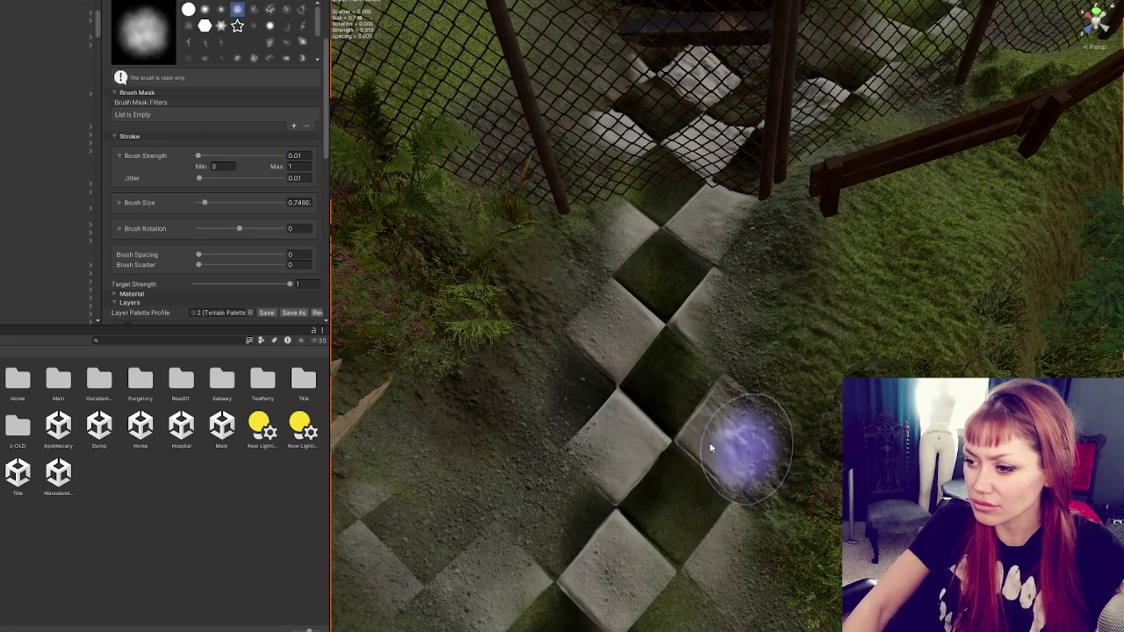
{"action": "left_click_drag", "start_coordinate": [632, 267], "coordinate": [620, 357]}
{"action": "mouse_move", "coordinate": [686, 428]}
{"action": "left_mouse_down"}
{"action": "mouse_move", "coordinate": [682, 389]}
{"action": "mouse_move", "coordinate": [670, 565]}
{"action": "mouse_move", "coordinate": [670, 284]}
{"action": "mouse_move", "coordinate": [646, 259]}
{"action": "mouse_move", "coordinate": [694, 275]}
{"action": "mouse_move", "coordinate": [923, 201]}
{"action": "mouse_move", "coordinate": [676, 263]}
{"action": "mouse_move", "coordinate": [572, 395]}
{"action": "mouse_move", "coordinate": [781, 294]}
{"action": "mouse_move", "coordinate": [773, 304]}
{"action": "mouse_move", "coordinate": [751, 296]}
{"action": "mouse_move", "coordinate": [781, 251]}
{"action": "mouse_move", "coordinate": [710, 458]}
{"action": "left_mouse_up"}
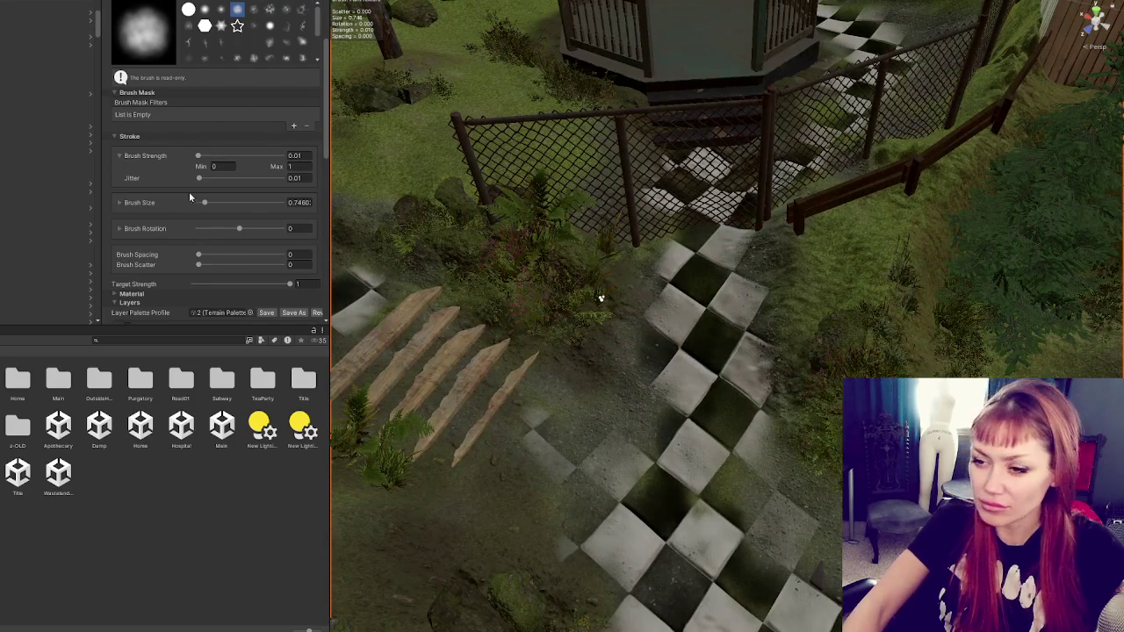
{"action": "scroll", "coordinate": [189, 197], "scroll_direction": "down", "scroll_amount": 10}
- Paint GrassGreen over the path beside the tiles after trying Grass_B, Pebbles_C and Tidal_Pools
{"action": "left_click", "coordinate": [150, 167]}
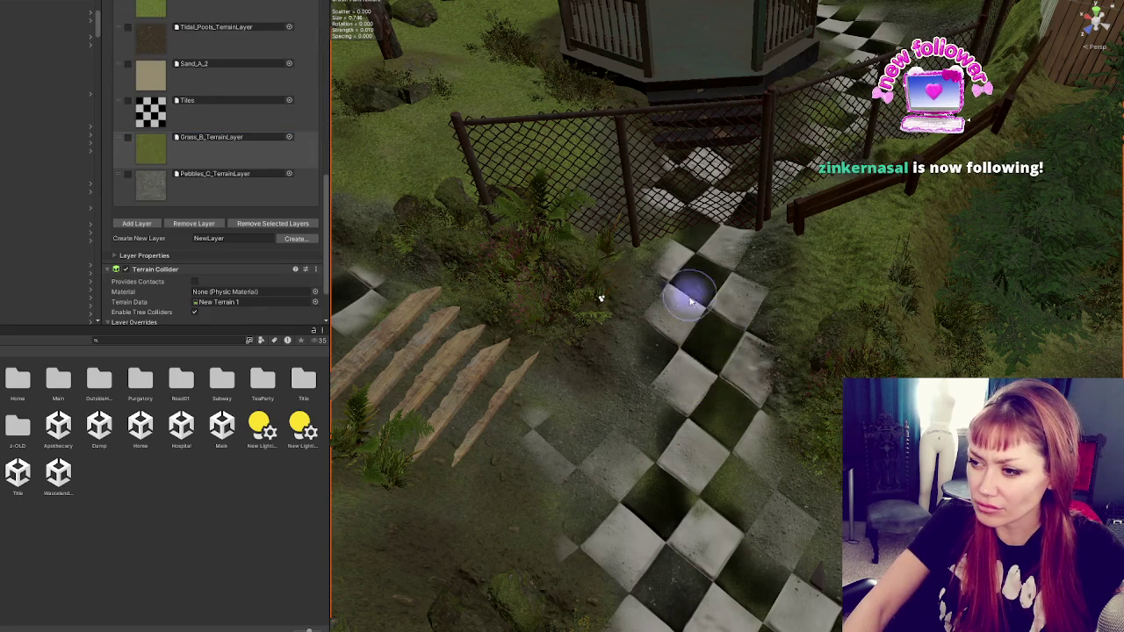
{"action": "scroll", "coordinate": [189, 118], "scroll_direction": "up", "scroll_amount": 10}
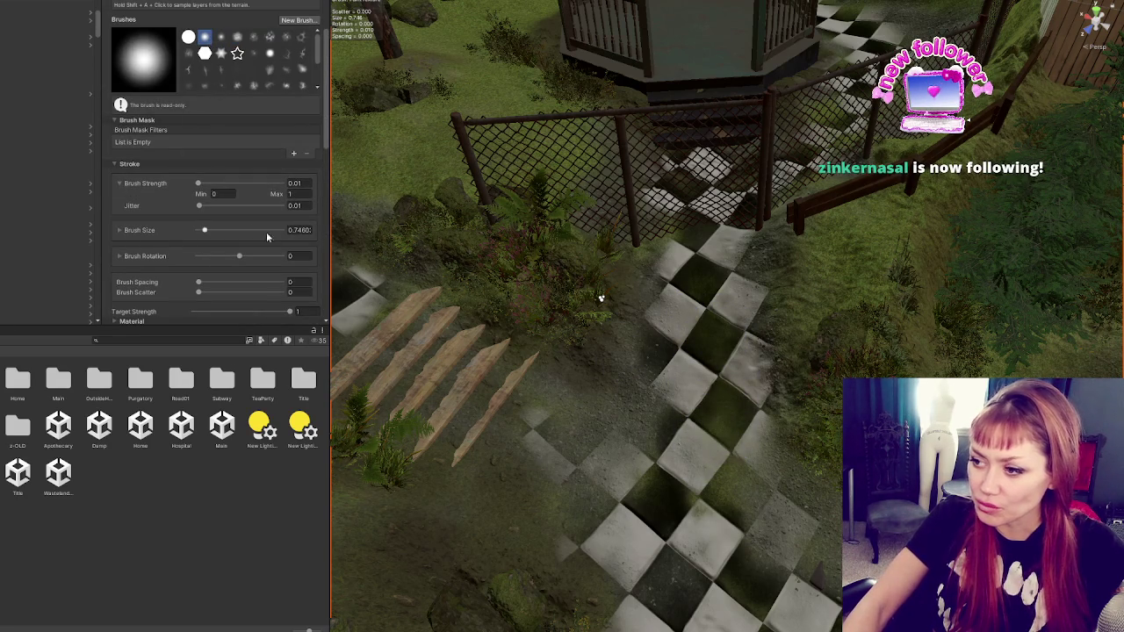
{"action": "scroll", "coordinate": [186, 198], "scroll_direction": "down", "scroll_amount": 8}
{"action": "scroll", "coordinate": [198, 196], "scroll_direction": "down", "scroll_amount": 3}
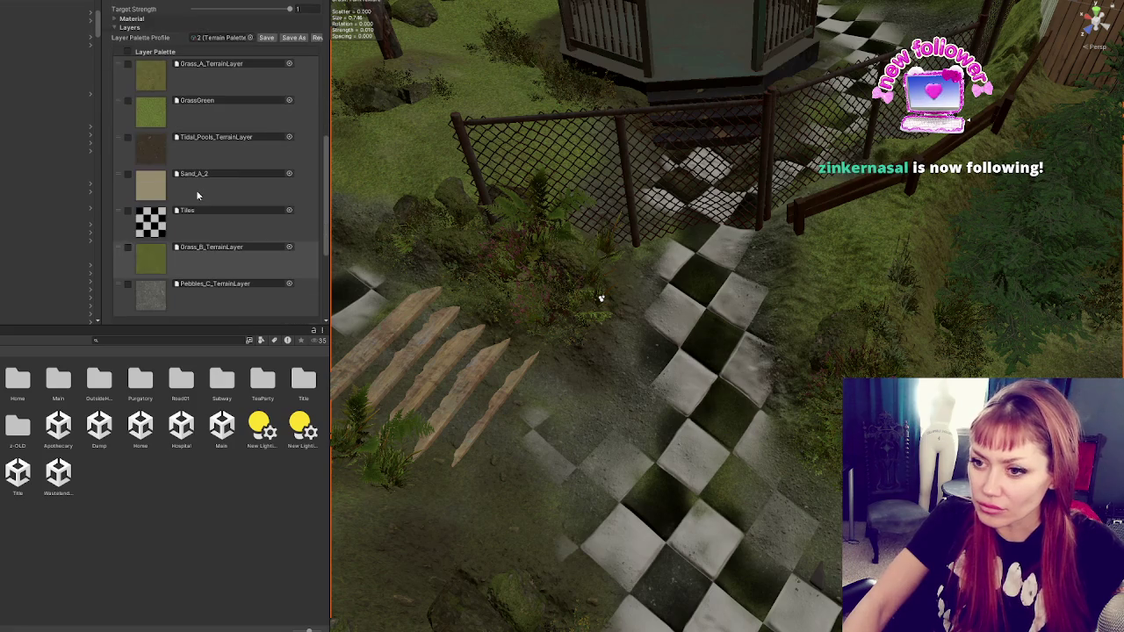
{"action": "left_click", "coordinate": [149, 298]}
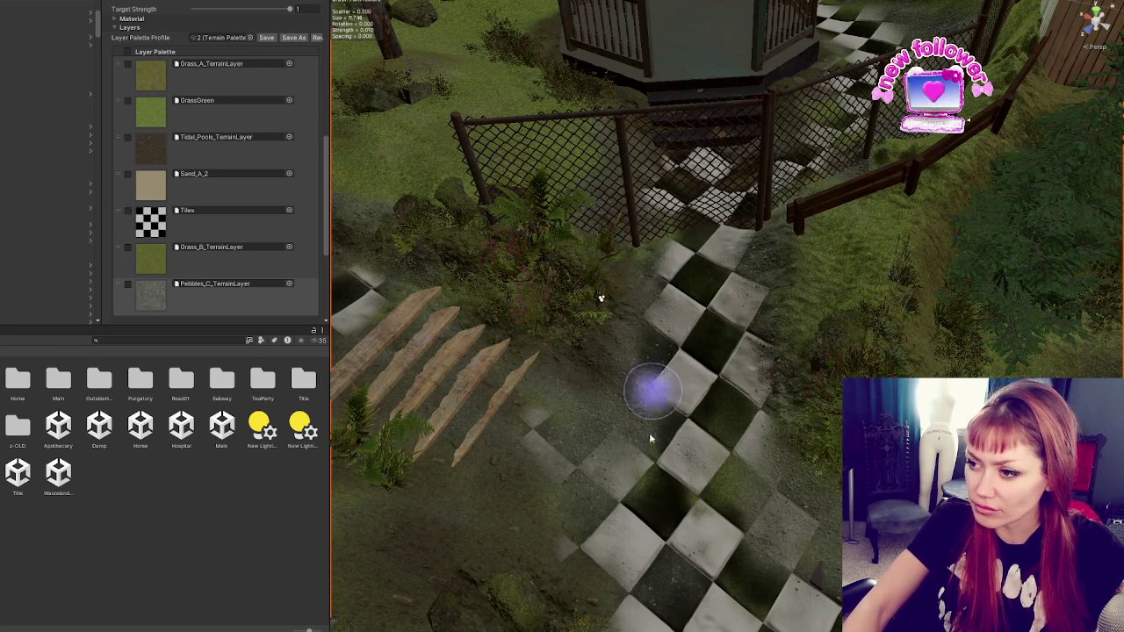
{"action": "scroll", "coordinate": [620, 308], "scroll_direction": "down", "scroll_amount": 2}
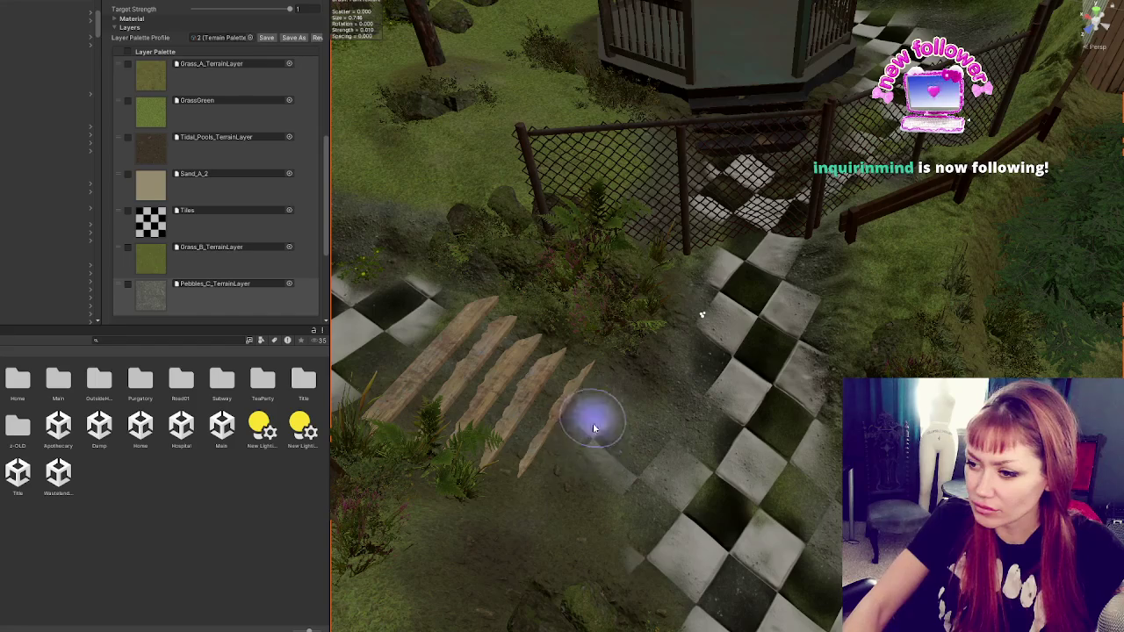
{"action": "left_click", "coordinate": [224, 145]}
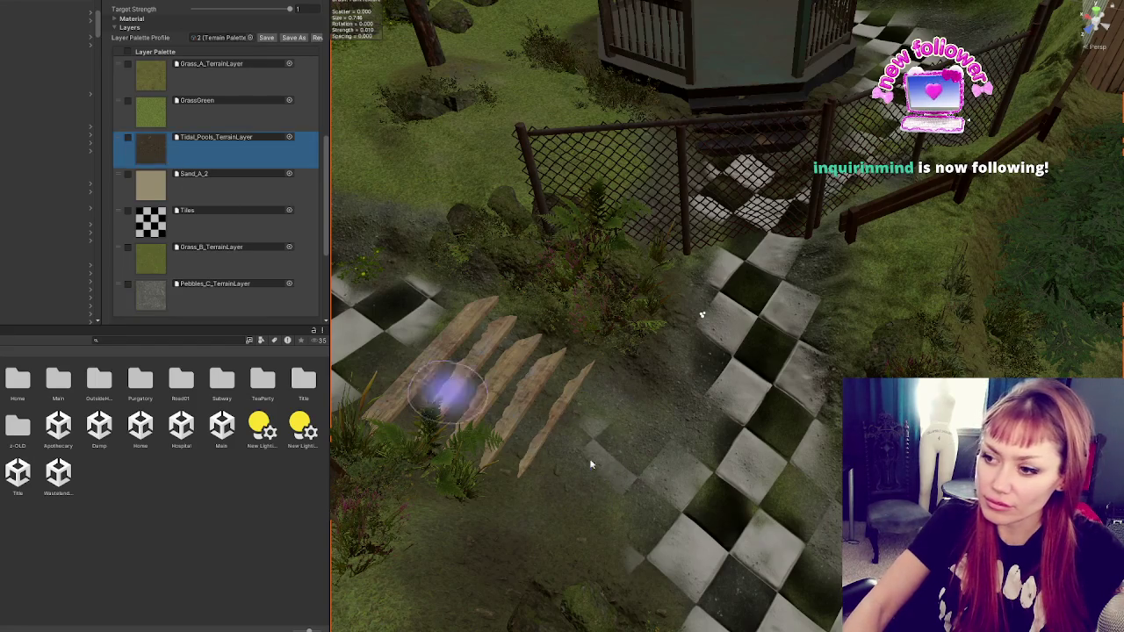
{"action": "left_click", "coordinate": [151, 119]}
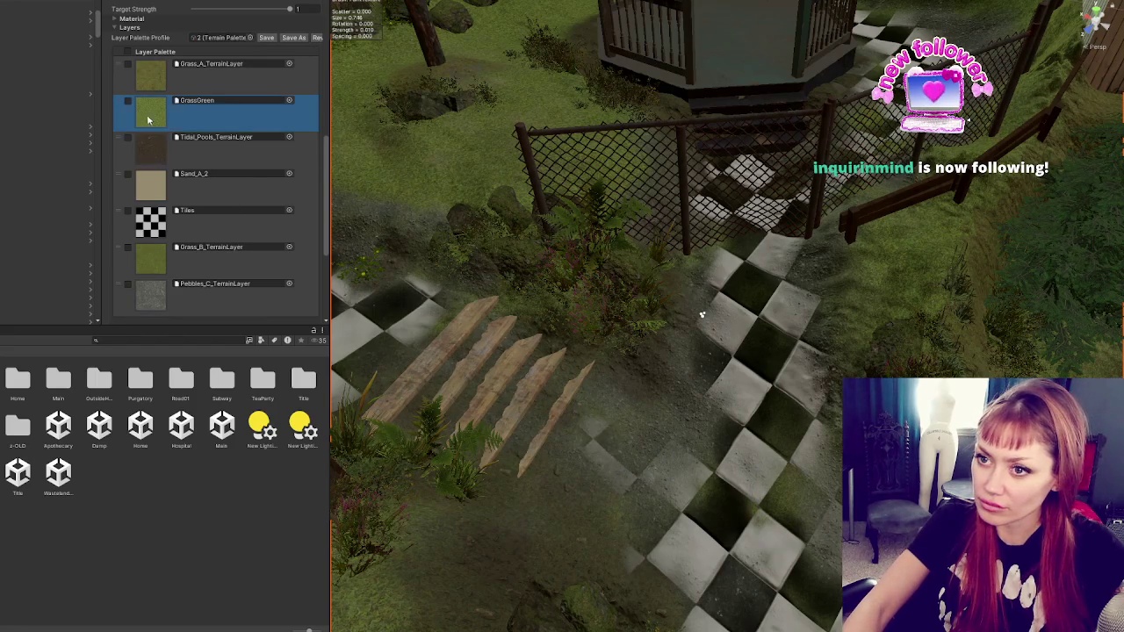
{"action": "mouse_move", "coordinate": [585, 444]}
{"action": "left_mouse_down"}
{"action": "mouse_move", "coordinate": [665, 482]}
{"action": "mouse_move", "coordinate": [594, 444]}
{"action": "left_mouse_up"}
- Darken light checker tiles with Tidal_Pools, then pick Grass_B at brush strength 1
{"action": "left_click", "coordinate": [202, 150]}
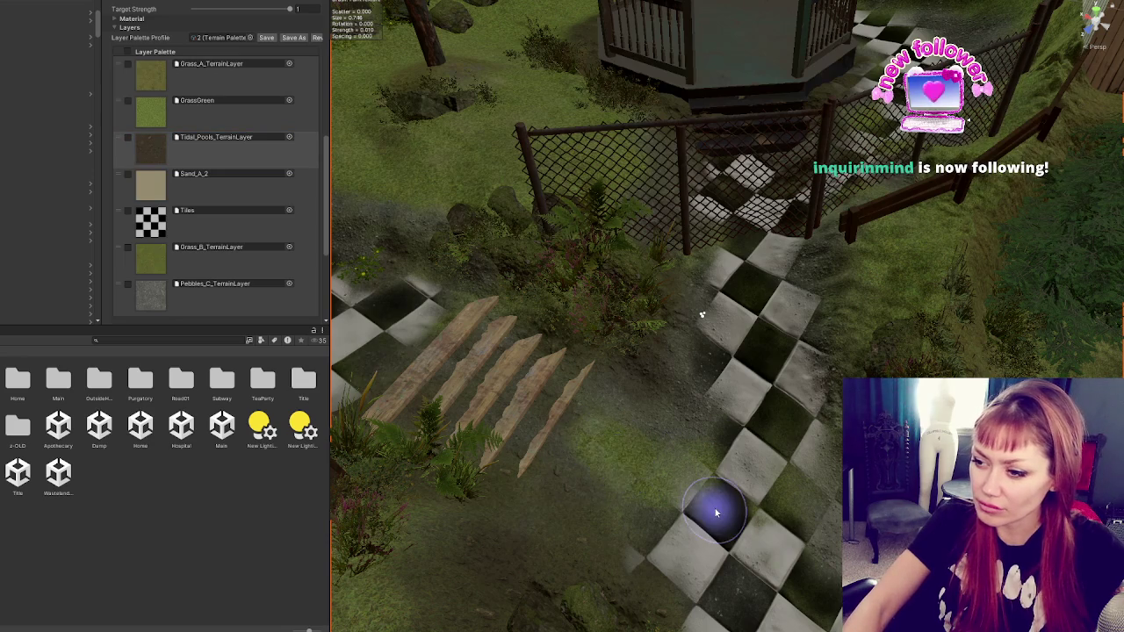
{"action": "mouse_move", "coordinate": [714, 512]}
{"action": "left_mouse_down"}
{"action": "mouse_move", "coordinate": [683, 476]}
{"action": "mouse_move", "coordinate": [607, 439]}
{"action": "mouse_move", "coordinate": [634, 482]}
{"action": "left_mouse_up"}
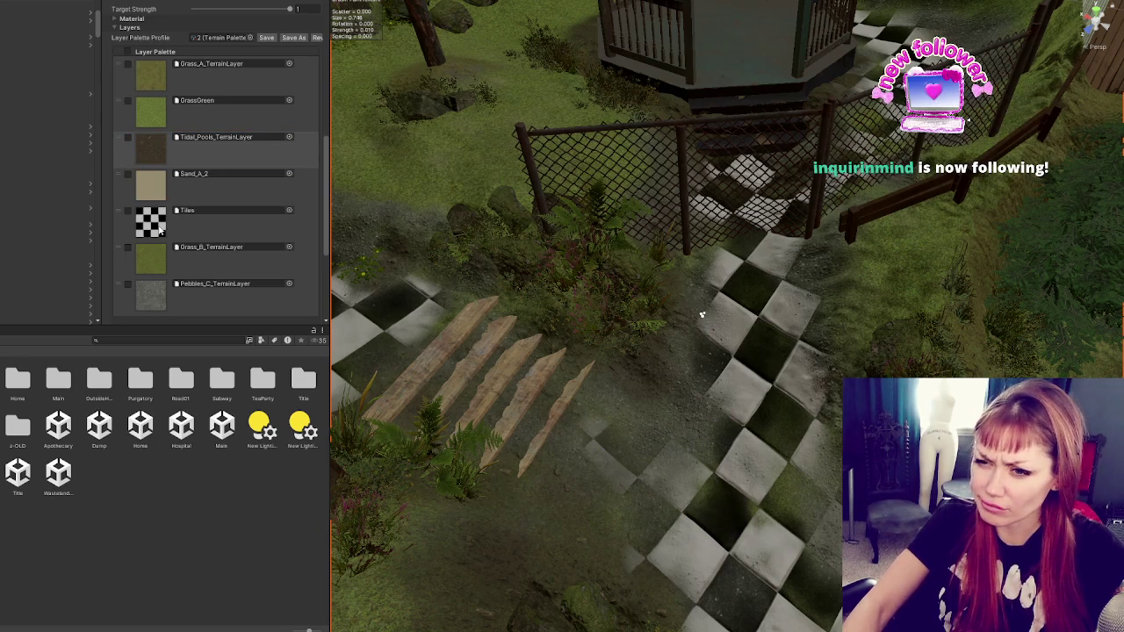
{"action": "left_click", "coordinate": [152, 185]}
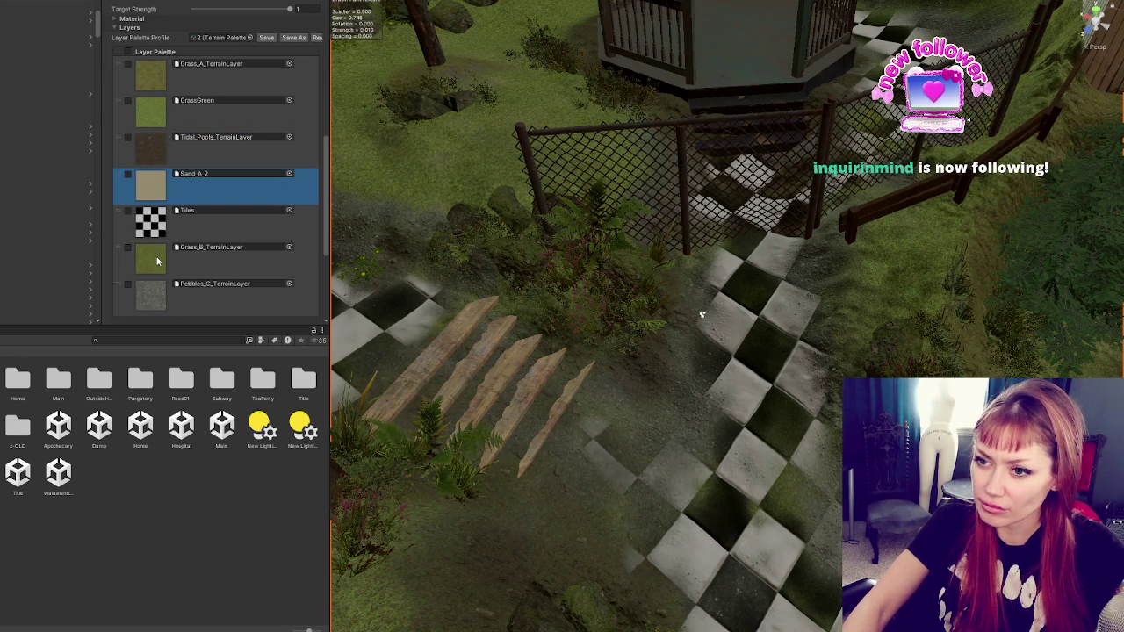
{"action": "left_click", "coordinate": [157, 261]}
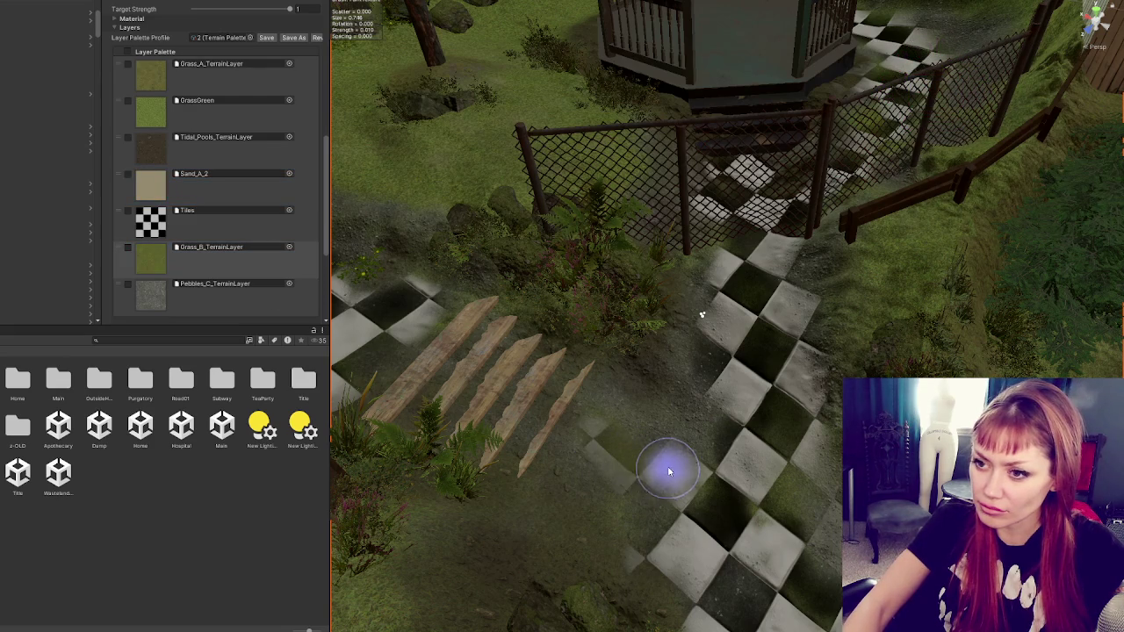
{"action": "scroll", "coordinate": [263, 154], "scroll_direction": "up", "scroll_amount": 5}
{"action": "type", "text": "1"}
{"action": "key", "text": "Return"}
- Paint grey Pebbles_C ground over the tiles near the stairs
{"action": "scroll", "coordinate": [218, 314], "scroll_direction": "down", "scroll_amount": 8}
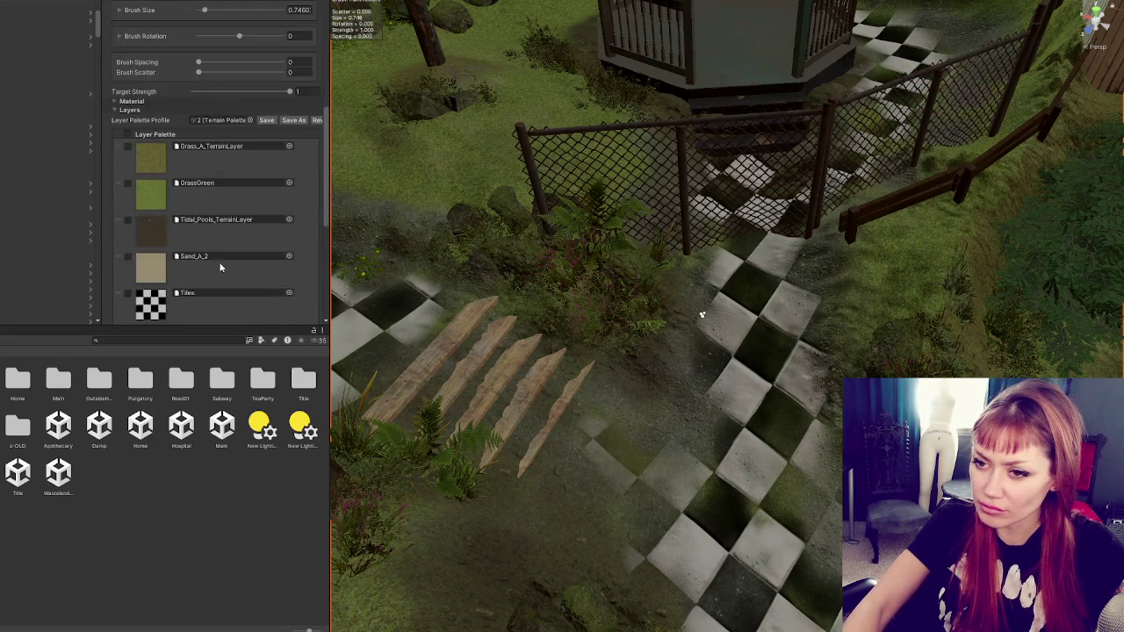
{"action": "left_click", "coordinate": [162, 241]}
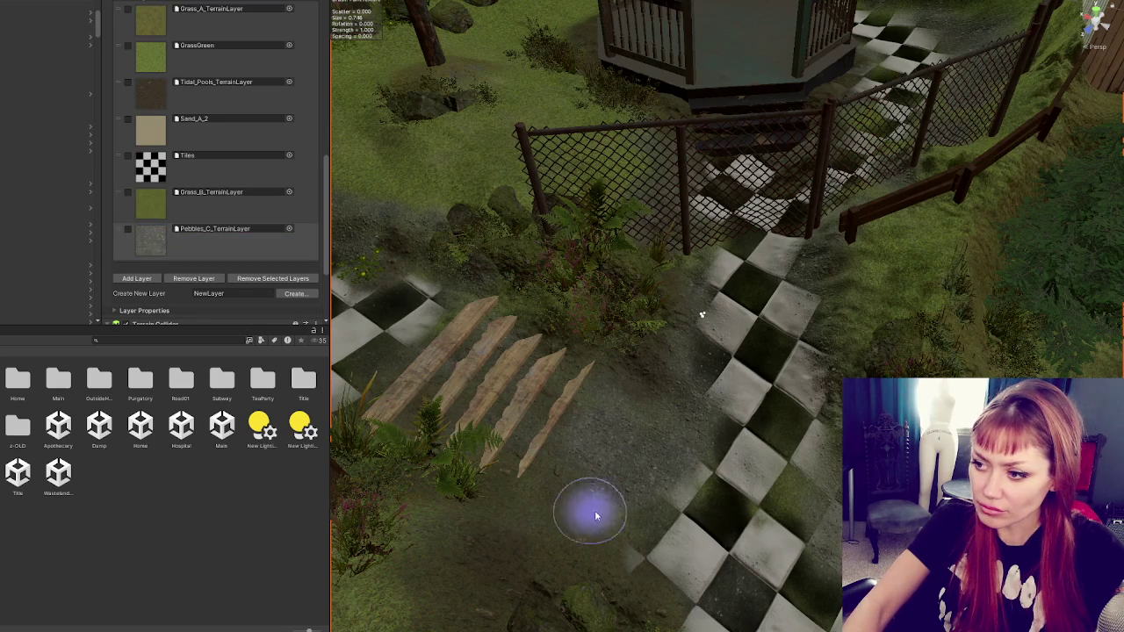
{"action": "scroll", "coordinate": [670, 394], "scroll_direction": "down", "scroll_amount": 5}
{"action": "left_click_drag", "start_coordinate": [627, 376], "coordinate": [492, 362]}
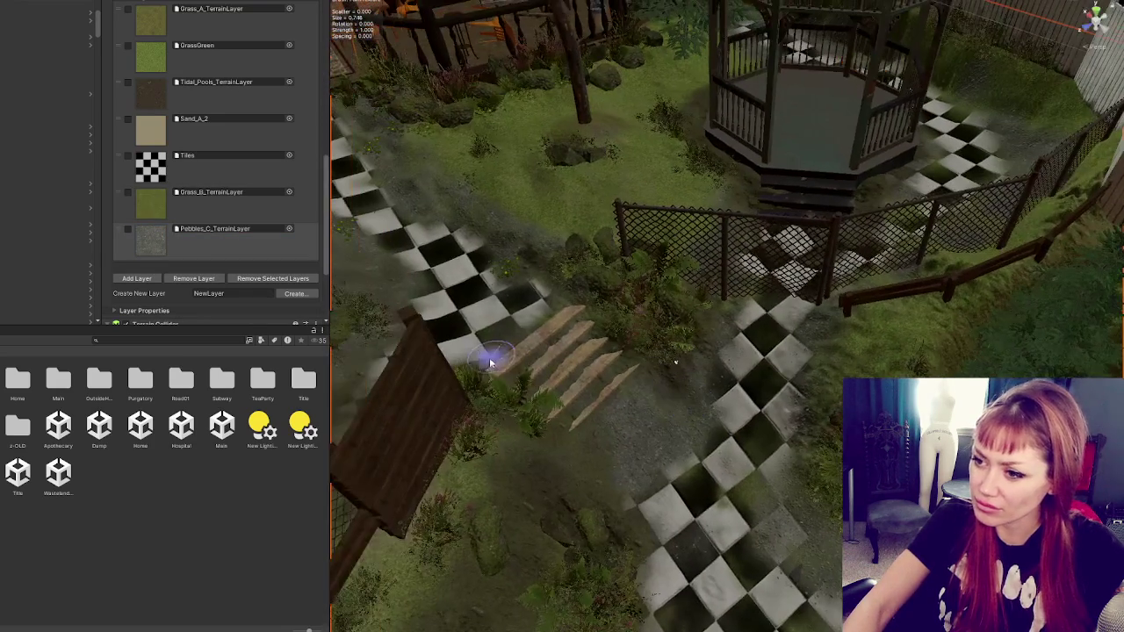
{"action": "scroll", "coordinate": [275, 99], "scroll_direction": "up", "scroll_amount": 5}
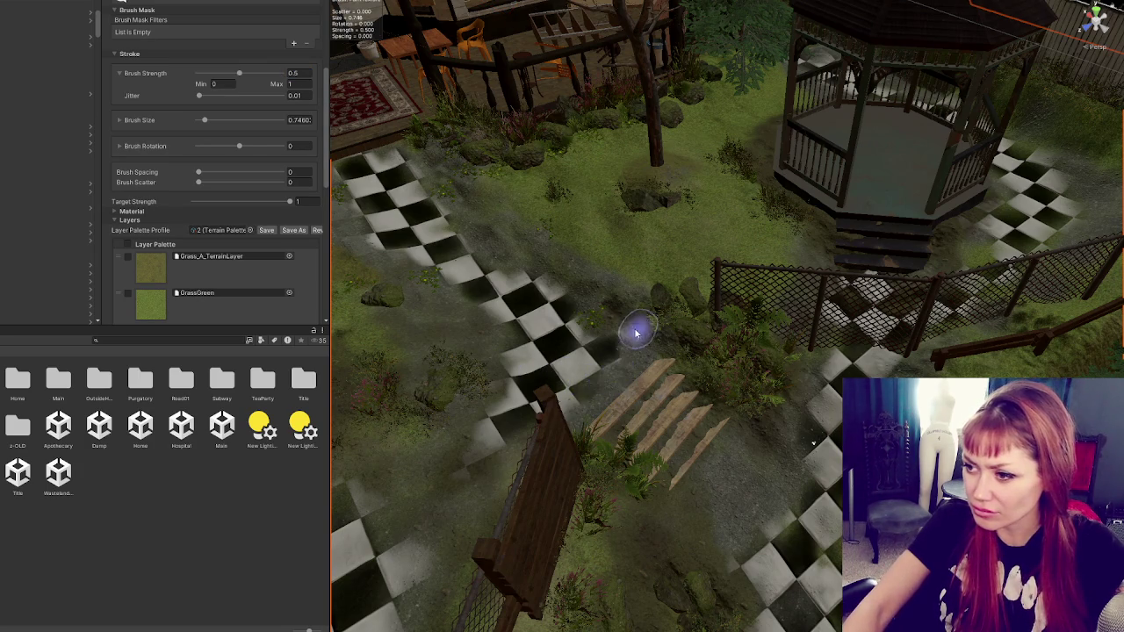
{"action": "mouse_move", "coordinate": [805, 501]}
{"action": "left_mouse_down"}
{"action": "mouse_move", "coordinate": [670, 512]}
{"action": "mouse_move", "coordinate": [652, 416]}
{"action": "left_mouse_up"}
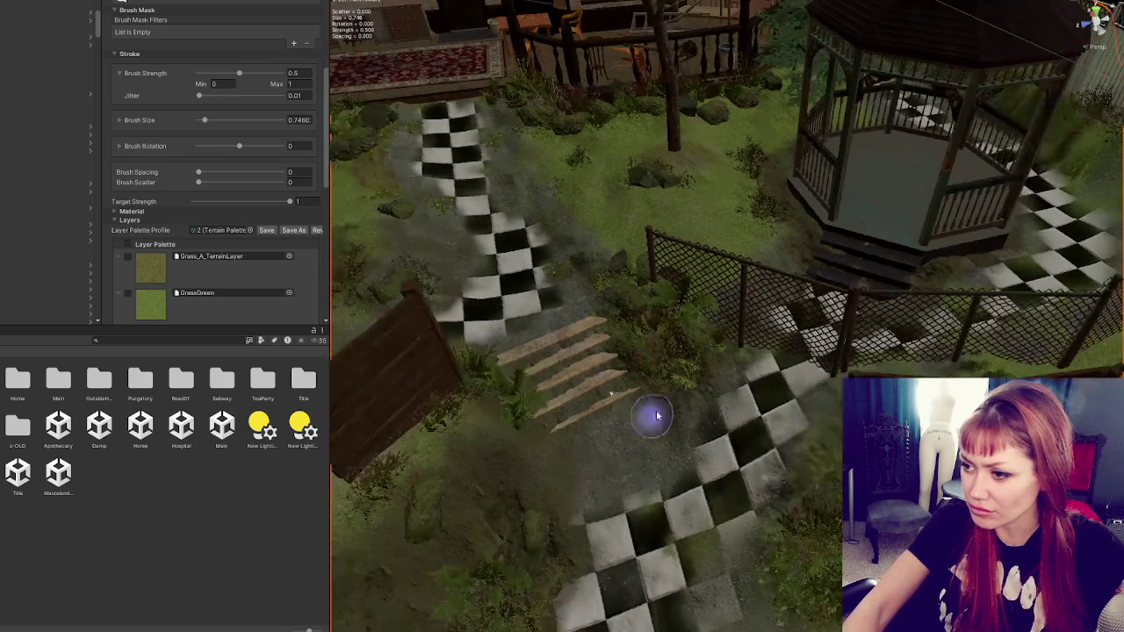
{"action": "mouse_move", "coordinate": [719, 439]}
{"action": "left_mouse_down"}
{"action": "mouse_move", "coordinate": [752, 381]}
{"action": "mouse_move", "coordinate": [782, 396]}
{"action": "mouse_move", "coordinate": [787, 456]}
{"action": "mouse_move", "coordinate": [728, 469]}
{"action": "mouse_move", "coordinate": [758, 408]}
{"action": "left_mouse_up"}
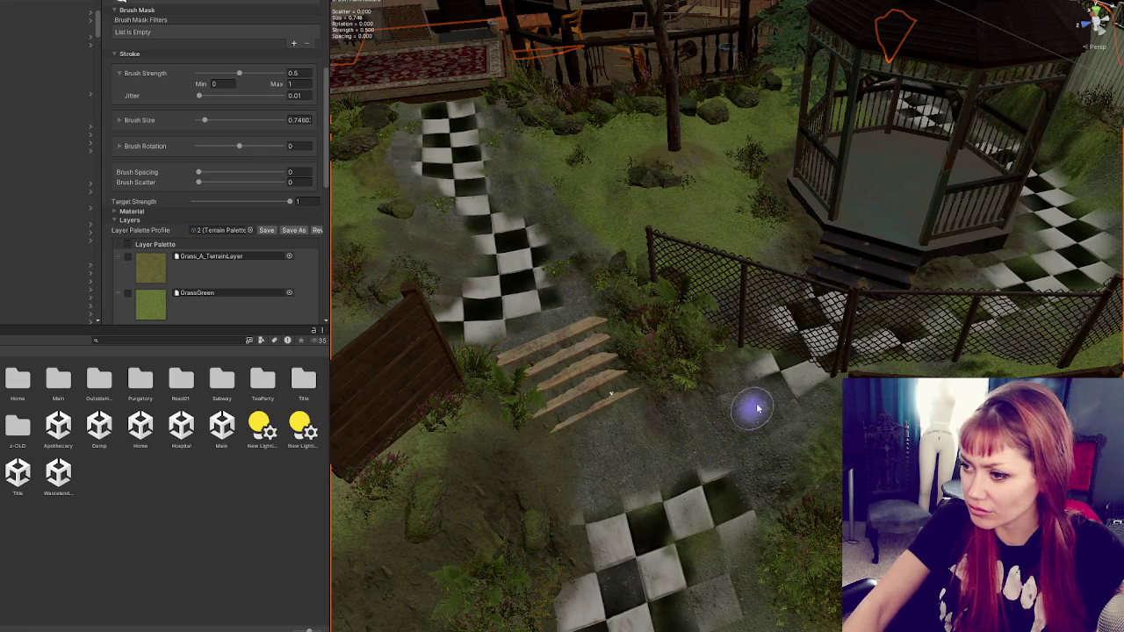
- Paint grass and gravel over the lower checker tiles and those beside the gazebo
{"action": "mouse_move", "coordinate": [966, 333]}
{"action": "left_mouse_down"}
{"action": "mouse_move", "coordinate": [828, 359]}
{"action": "mouse_move", "coordinate": [697, 346]}
{"action": "mouse_move", "coordinate": [865, 193]}
{"action": "left_mouse_up"}
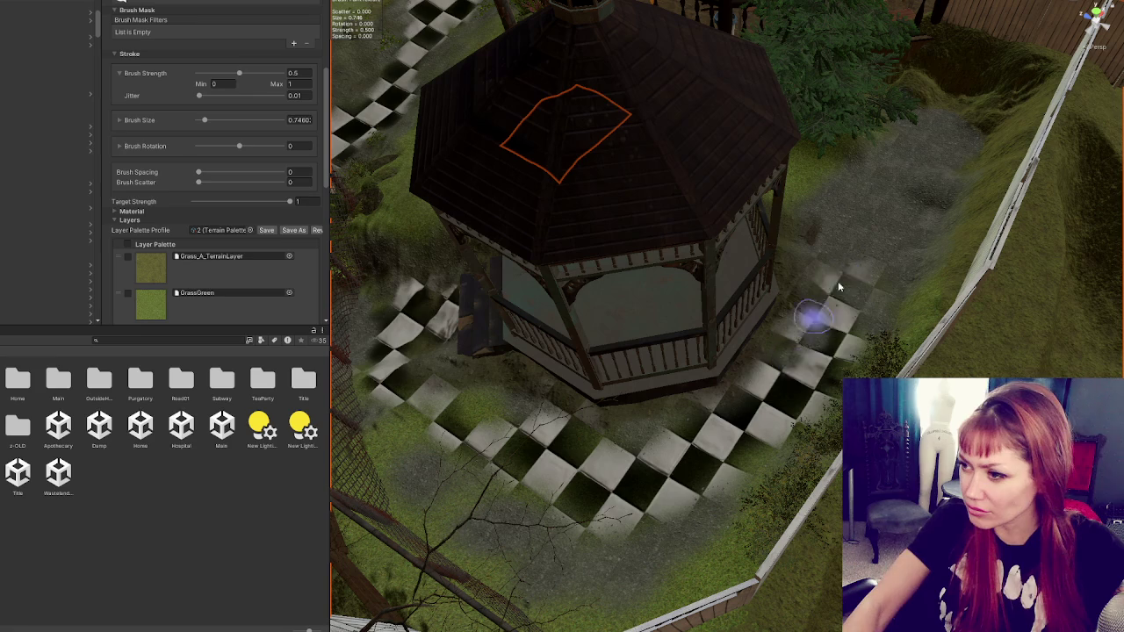
{"action": "mouse_move", "coordinate": [781, 452]}
{"action": "left_mouse_down"}
{"action": "mouse_move", "coordinate": [660, 515]}
{"action": "mouse_move", "coordinate": [595, 515]}
{"action": "mouse_move", "coordinate": [407, 430]}
{"action": "mouse_move", "coordinate": [658, 477]}
{"action": "mouse_move", "coordinate": [572, 492]}
{"action": "mouse_move", "coordinate": [692, 495]}
{"action": "left_mouse_up"}
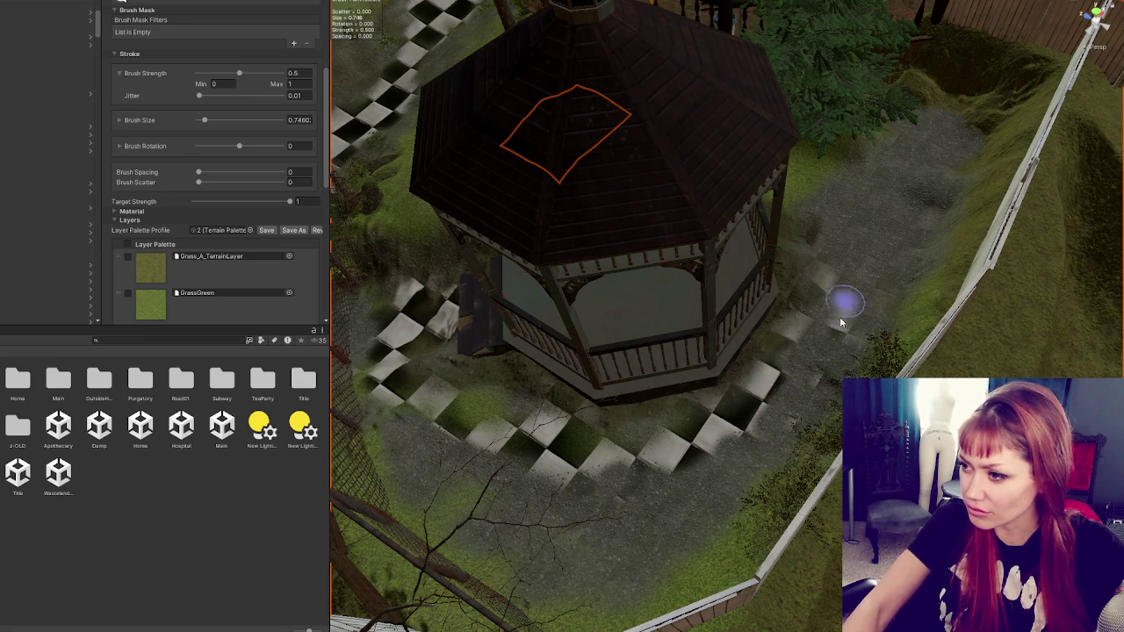
{"action": "left_click_drag", "start_coordinate": [828, 287], "coordinate": [806, 306]}
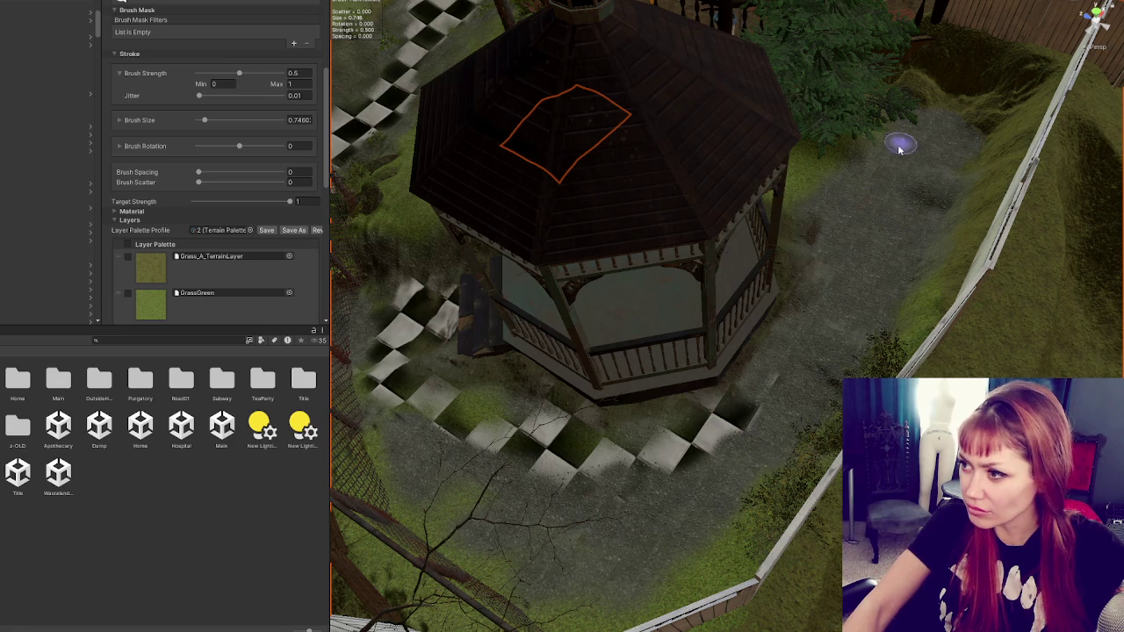
{"action": "mouse_move", "coordinate": [834, 249]}
{"action": "left_mouse_down"}
{"action": "mouse_move", "coordinate": [743, 409]}
{"action": "mouse_move", "coordinate": [669, 456]}
{"action": "mouse_move", "coordinate": [665, 477]}
{"action": "mouse_move", "coordinate": [677, 421]}
{"action": "mouse_move", "coordinate": [537, 449]}
{"action": "mouse_move", "coordinate": [49, 352]}
{"action": "left_mouse_up"}
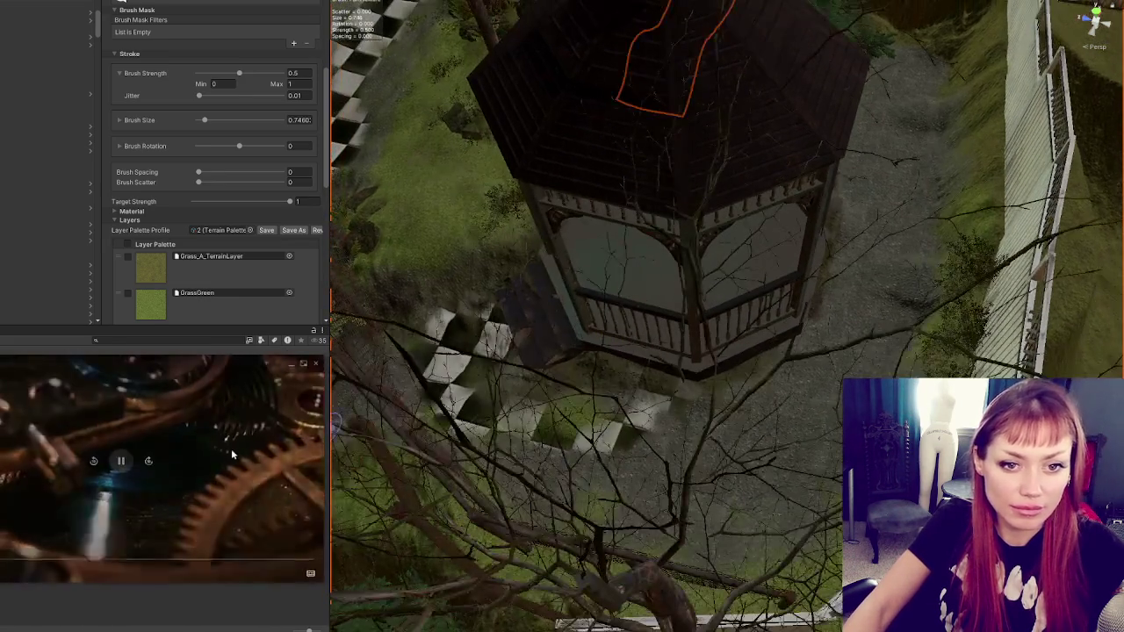
{"action": "left_click", "coordinate": [207, 458]}
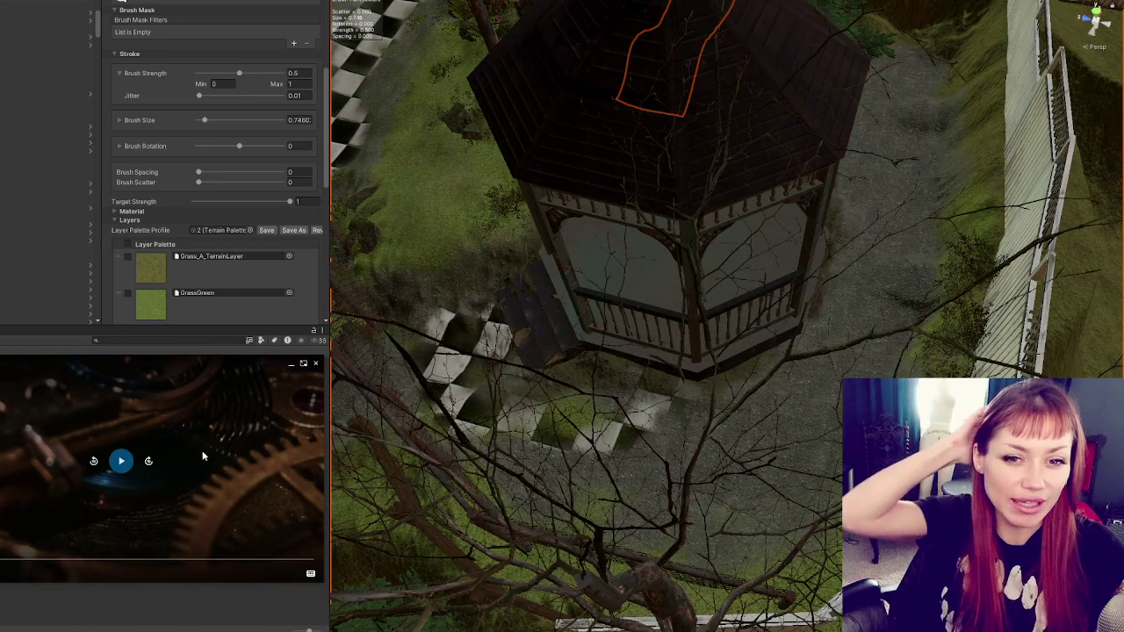
{"action": "left_click", "coordinate": [202, 456]}
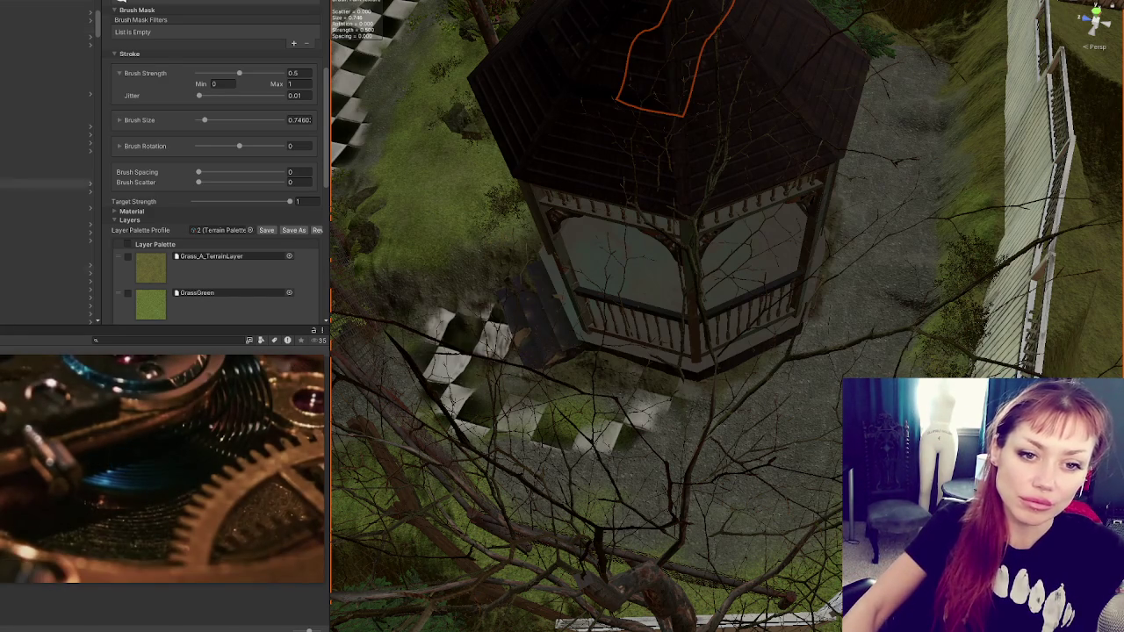
- Pause and resume the clockwork video, then orbit around the gazebo
{"action": "left_click", "coordinate": [184, 376]}
{"action": "left_click", "coordinate": [184, 375]}
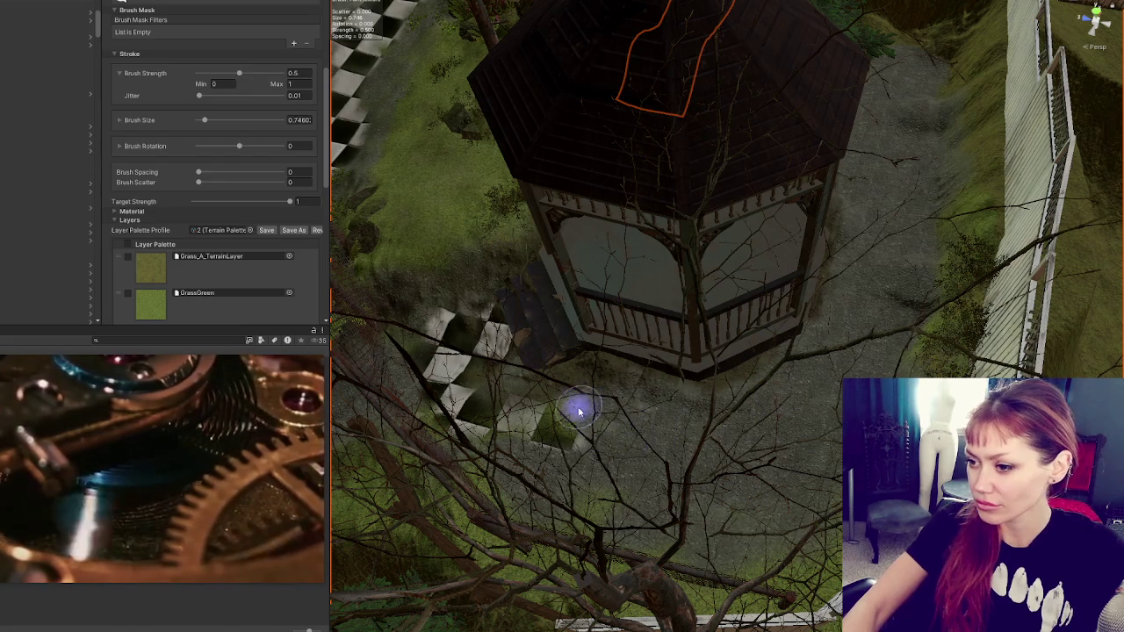
{"action": "left_click_drag", "start_coordinate": [591, 440], "coordinate": [820, 413]}
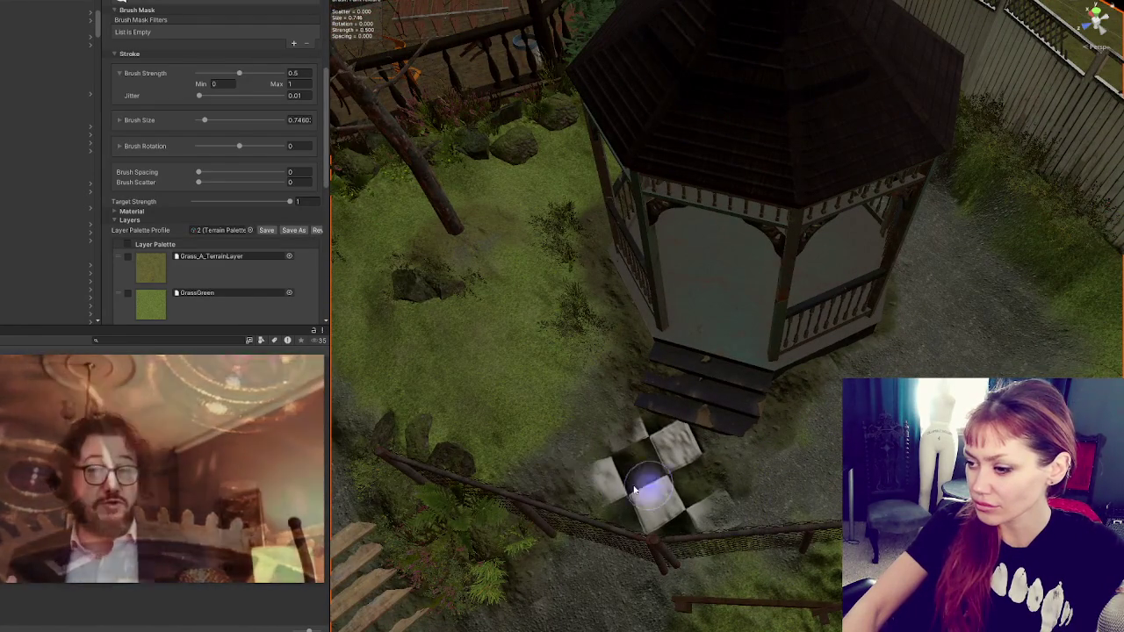
{"action": "scroll", "coordinate": [737, 356], "scroll_direction": "down", "scroll_amount": 3}
{"action": "scroll", "coordinate": [738, 356], "scroll_direction": "down", "scroll_amount": 5}
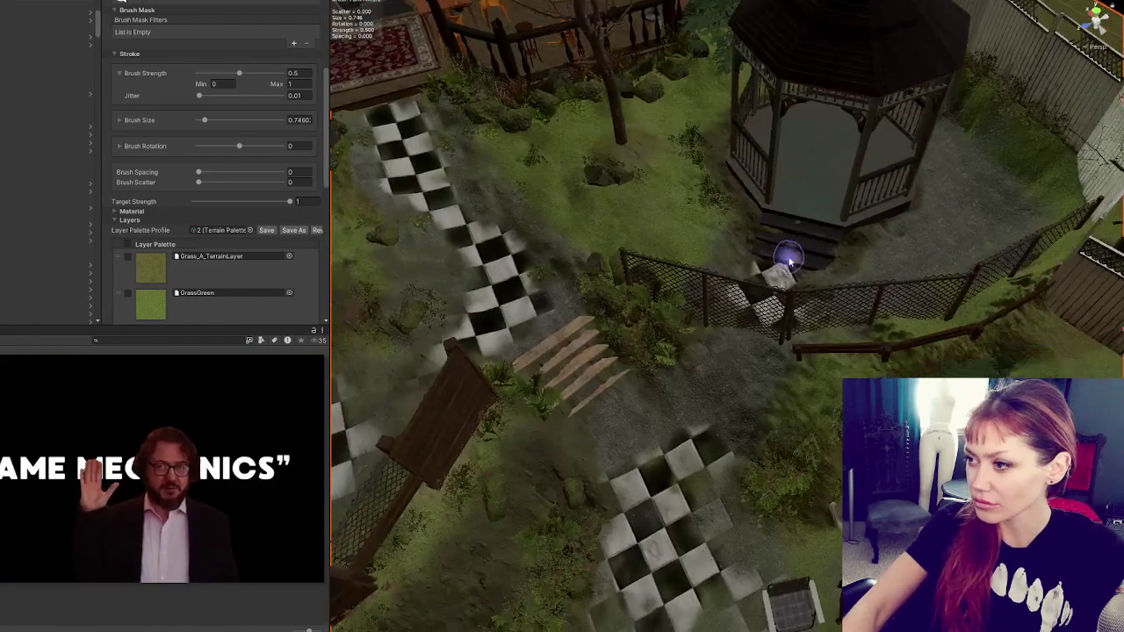
{"action": "scroll", "coordinate": [788, 259], "scroll_direction": "up", "scroll_amount": 8}
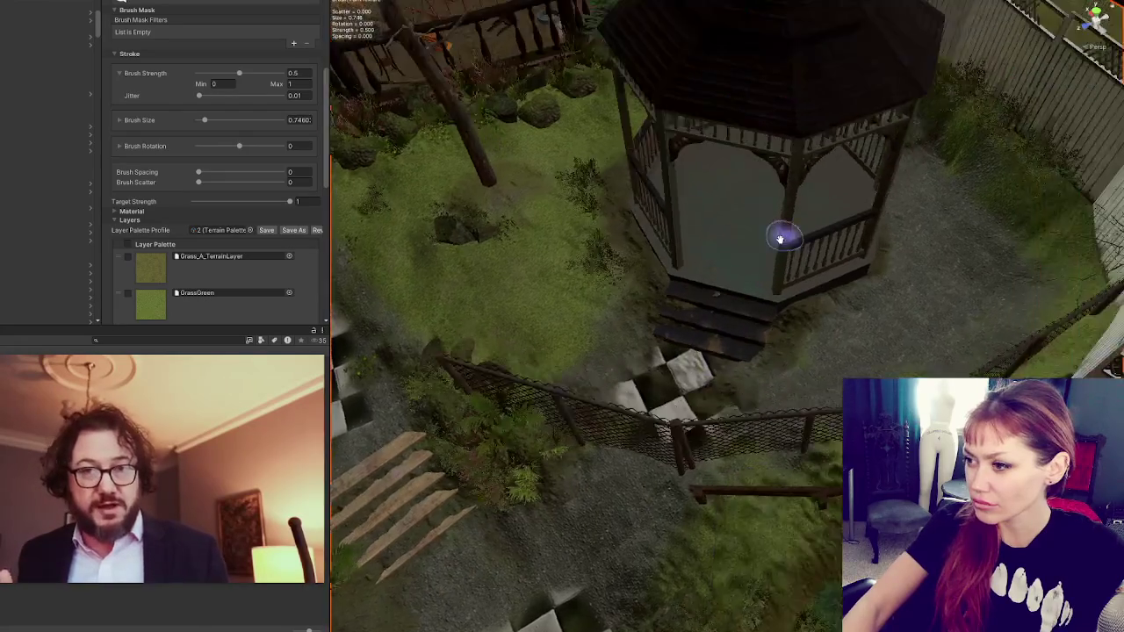
{"action": "scroll", "coordinate": [137, 119], "scroll_direction": "up", "scroll_amount": 3}
{"action": "scroll", "coordinate": [161, 74], "scroll_direction": "down", "scroll_amount": 10}
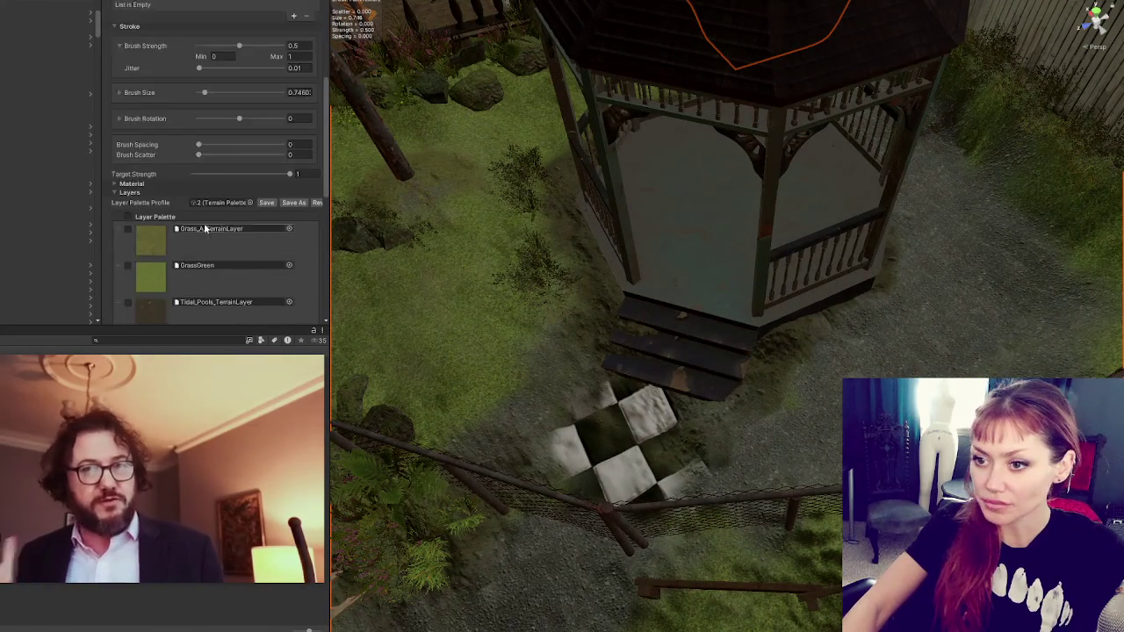
- Paint a Tiles checker stroke along the gazebo base, then undo it
{"action": "left_click", "coordinate": [211, 190]}
{"action": "mouse_move", "coordinate": [804, 392]}
{"action": "left_mouse_down"}
{"action": "mouse_move", "coordinate": [878, 365]}
{"action": "mouse_move", "coordinate": [954, 301]}
{"action": "mouse_move", "coordinate": [966, 259]}
{"action": "left_mouse_up"}
{"action": "mouse_move", "coordinate": [1008, 336]}
{"action": "left_mouse_down"}
{"action": "mouse_move", "coordinate": [1058, 347]}
{"action": "mouse_move", "coordinate": [576, 267]}
{"action": "left_mouse_up"}
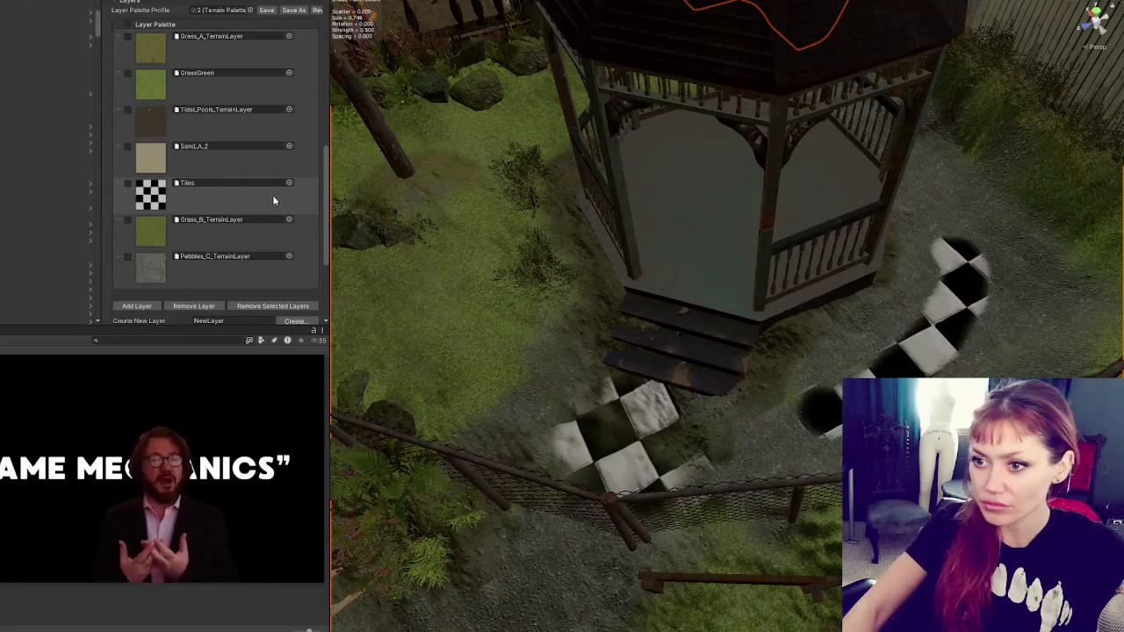
{"action": "key", "text": "ctrl+z"}
- Paint a faint checker trail right of the gazebo with a noise brush at strength 0.05
{"action": "scroll", "coordinate": [268, 201], "scroll_direction": "up", "scroll_amount": 6}
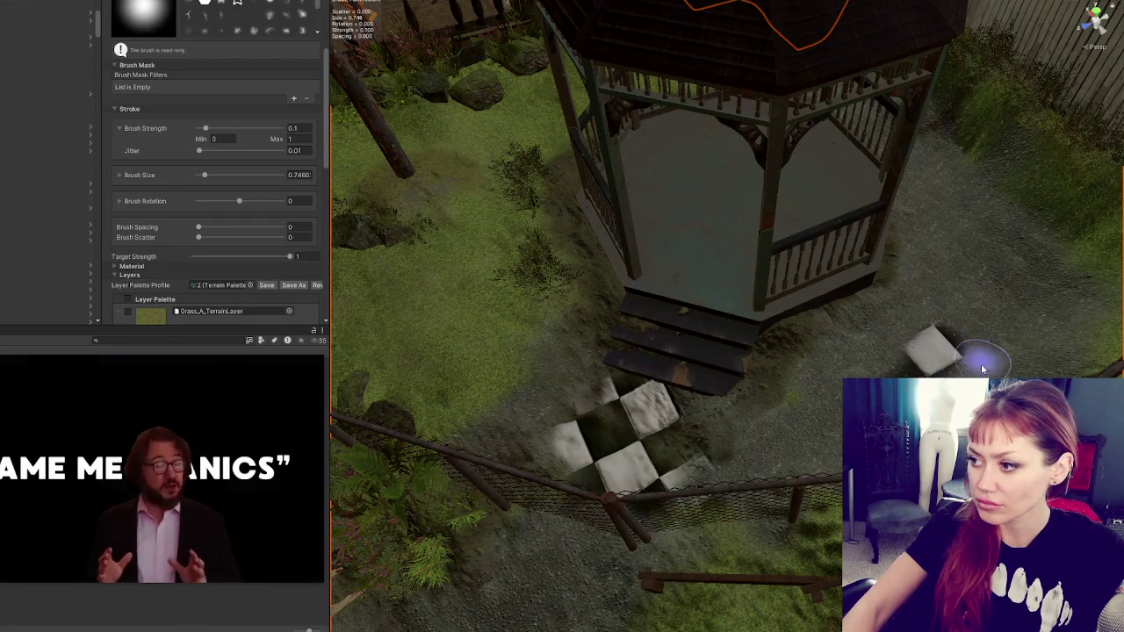
{"action": "scroll", "coordinate": [252, 182], "scroll_direction": "up", "scroll_amount": 4}
{"action": "left_click", "coordinate": [251, 147]}
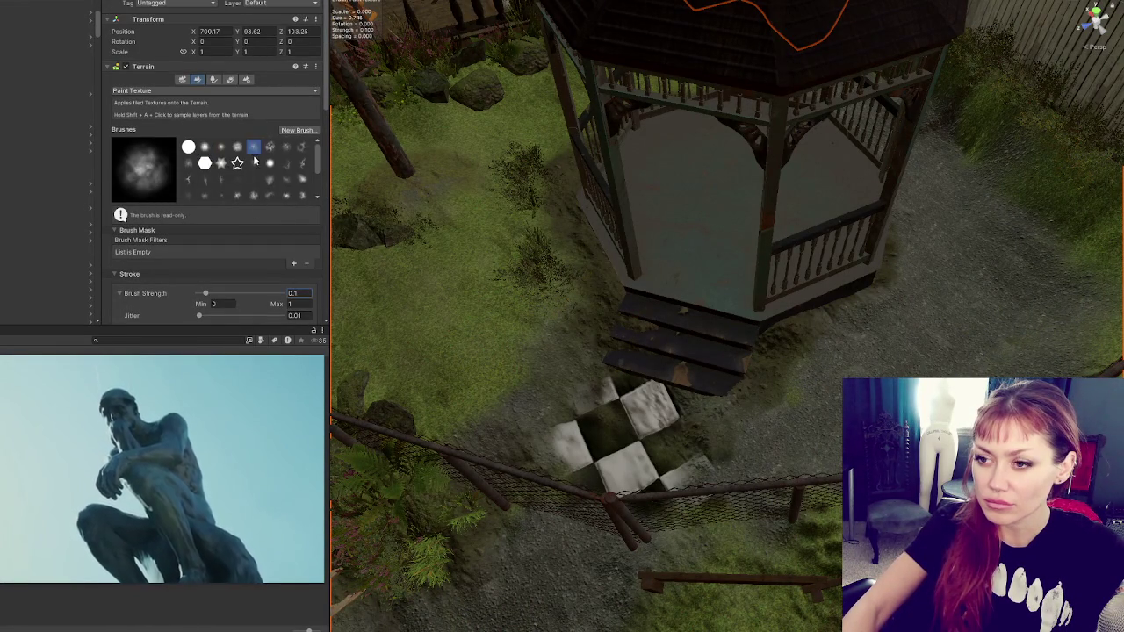
{"action": "scroll", "coordinate": [264, 167], "scroll_direction": "down", "scroll_amount": 2}
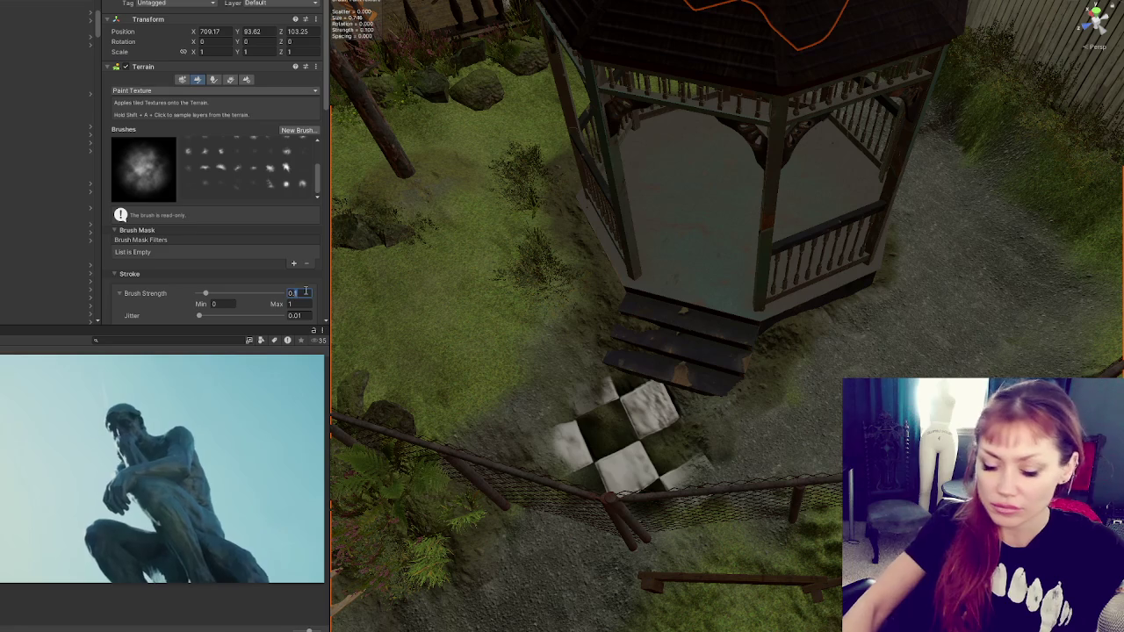
{"action": "type", "text": "0.05"}
{"action": "key", "text": "Return"}
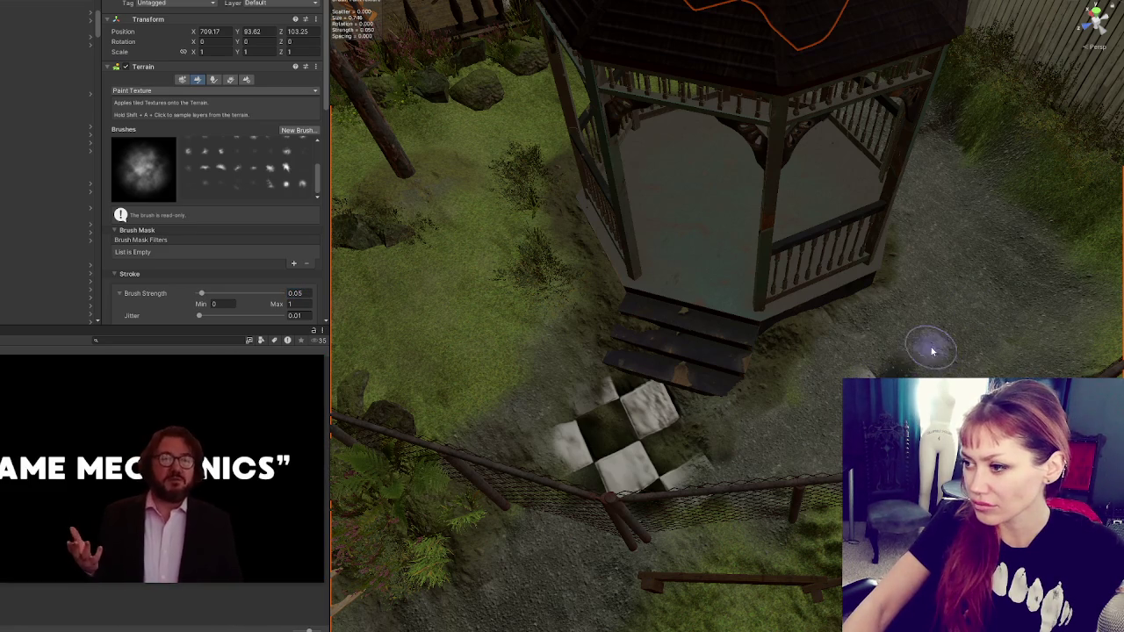
{"action": "mouse_move", "coordinate": [909, 351]}
{"action": "left_mouse_down"}
{"action": "mouse_move", "coordinate": [936, 341]}
{"action": "mouse_move", "coordinate": [966, 292]}
{"action": "mouse_move", "coordinate": [952, 318]}
{"action": "mouse_move", "coordinate": [836, 411]}
{"action": "left_mouse_up"}
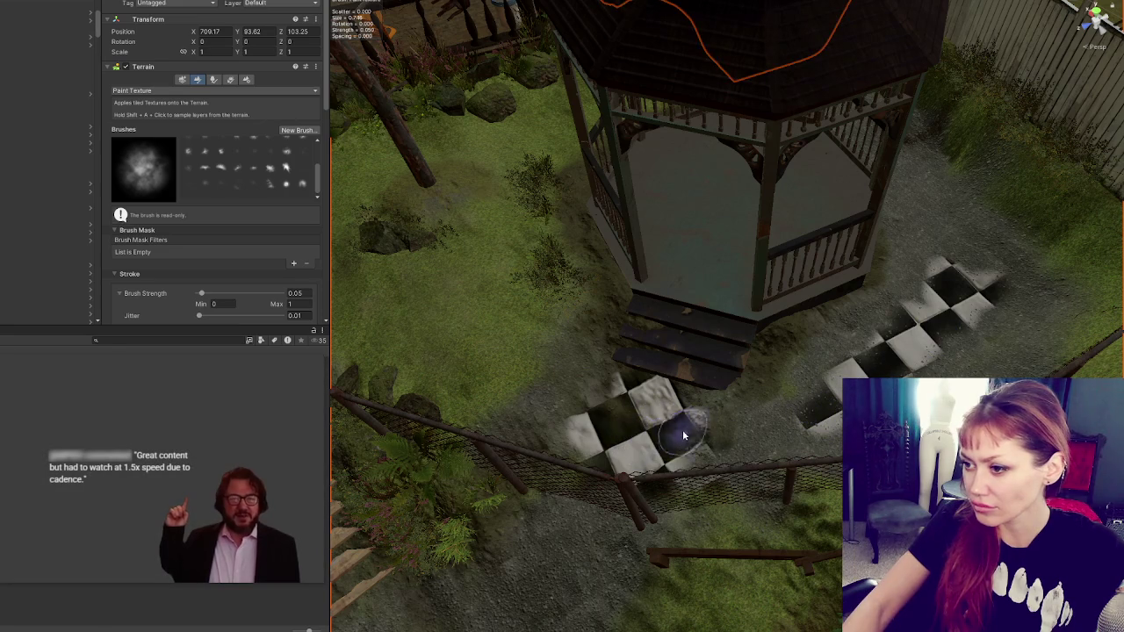
- Flatten the raised checker patch below the steps with Smooth Height
{"action": "scroll", "coordinate": [650, 430], "scroll_direction": "up", "scroll_amount": 2}
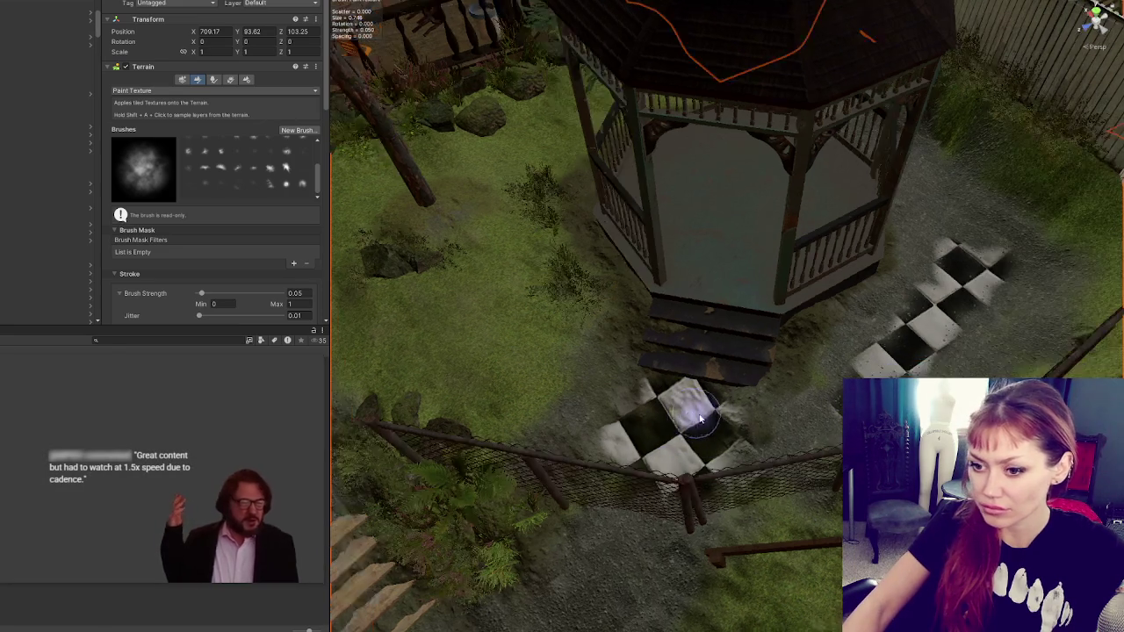
{"action": "scroll", "coordinate": [724, 421], "scroll_direction": "up", "scroll_amount": 3}
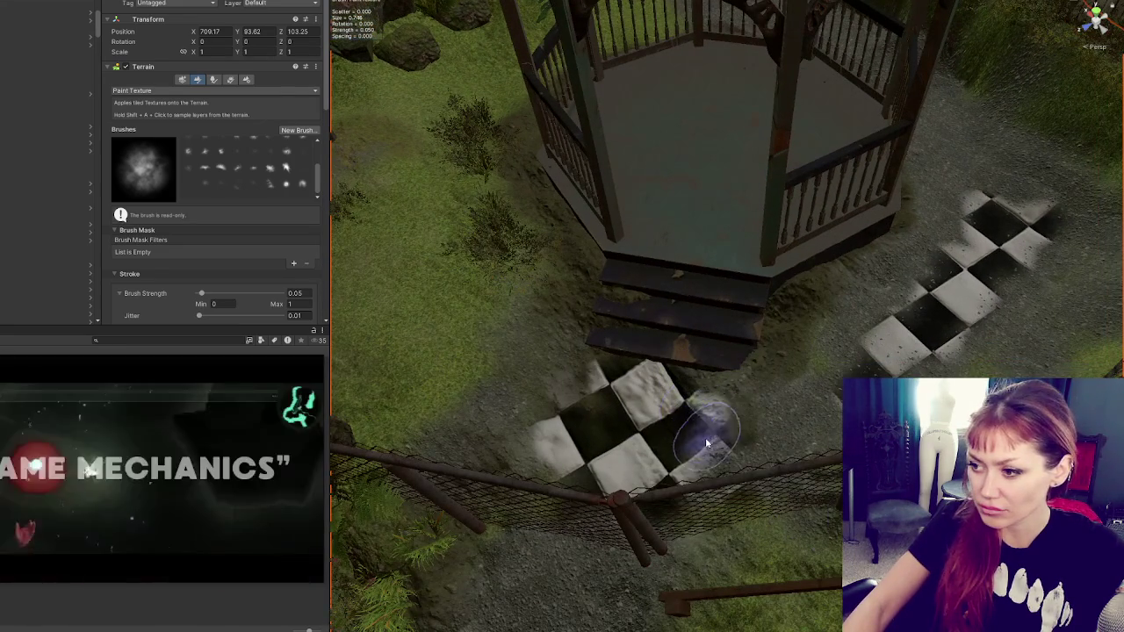
{"action": "scroll", "coordinate": [674, 442], "scroll_direction": "up", "scroll_amount": 1}
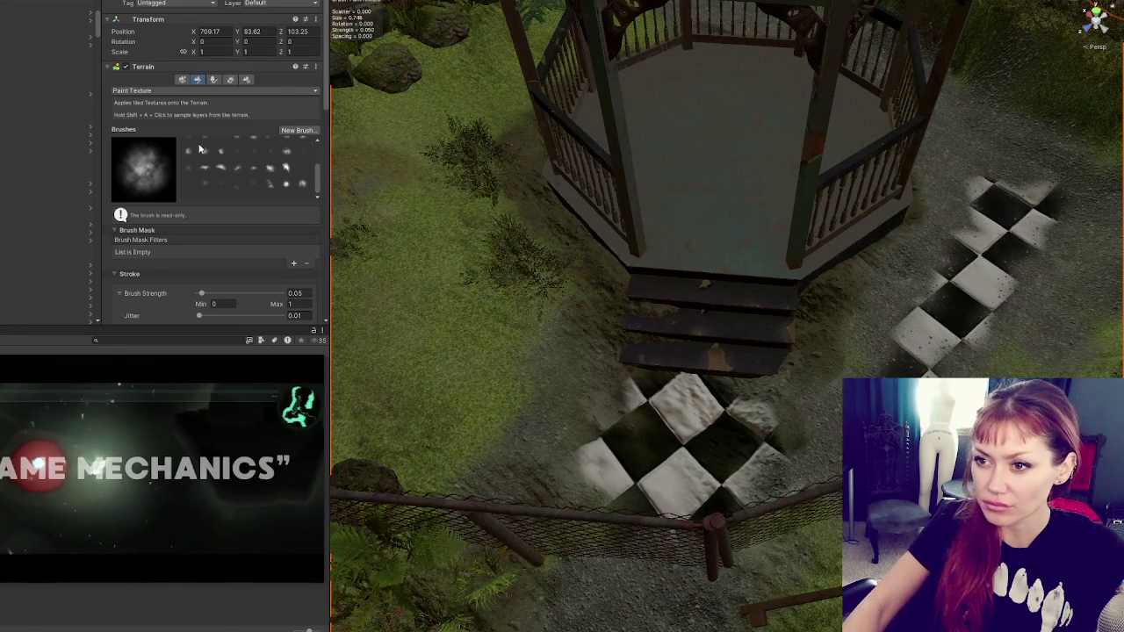
{"action": "left_click", "coordinate": [202, 90]}
{"action": "left_click", "coordinate": [163, 192]}
{"action": "left_click_drag", "start_coordinate": [690, 436], "coordinate": [694, 382]}
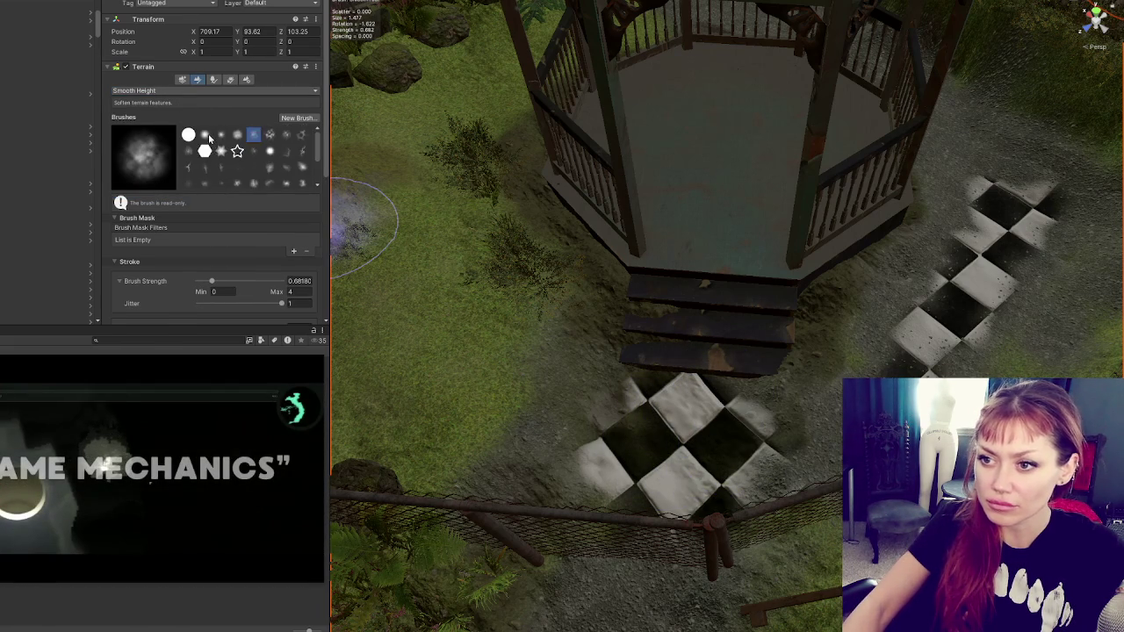
- Smooth the checker patch below the stairs again with a soft round brush and orbit to check it
{"action": "left_click", "coordinate": [206, 133]}
{"action": "mouse_move", "coordinate": [708, 422]}
{"action": "left_mouse_down"}
{"action": "mouse_move", "coordinate": [690, 402]}
{"action": "mouse_move", "coordinate": [712, 395]}
{"action": "mouse_move", "coordinate": [692, 471]}
{"action": "mouse_move", "coordinate": [656, 446]}
{"action": "mouse_move", "coordinate": [660, 399]}
{"action": "mouse_move", "coordinate": [747, 429]}
{"action": "mouse_move", "coordinate": [640, 452]}
{"action": "left_mouse_up"}
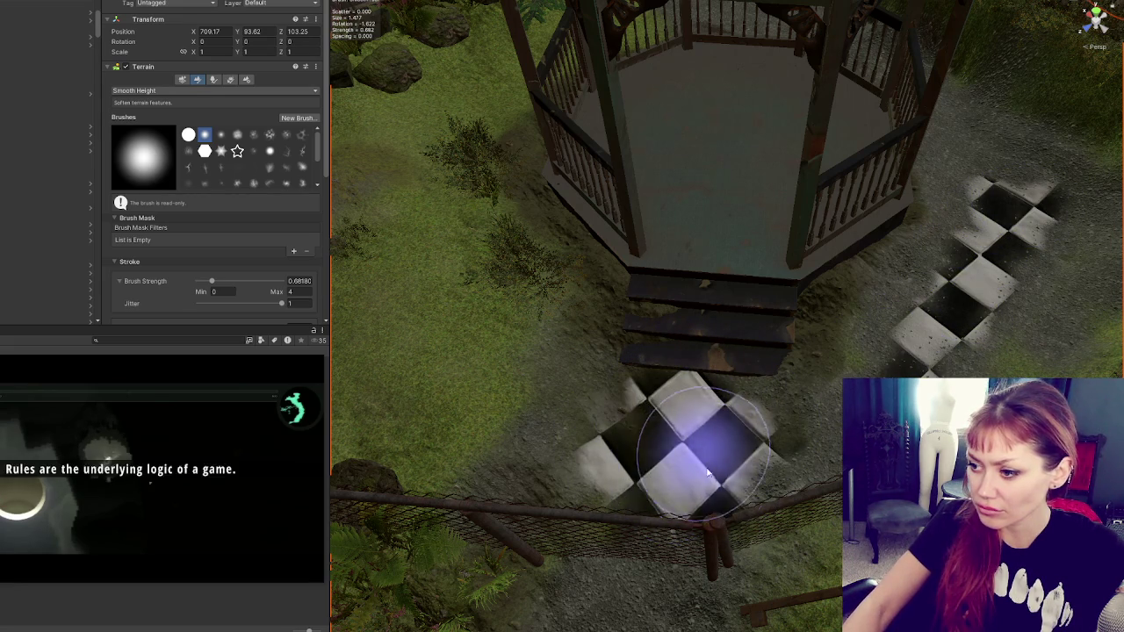
{"action": "mouse_move", "coordinate": [680, 421]}
{"action": "left_mouse_down", "text": "alt"}
{"action": "mouse_move", "coordinate": [806, 410]}
{"action": "mouse_move", "coordinate": [665, 352]}
{"action": "left_mouse_up", "text": "alt"}
{"action": "mouse_move", "coordinate": [816, 352]}
{"action": "left_mouse_down", "text": "alt"}
{"action": "mouse_move", "coordinate": [798, 371]}
{"action": "mouse_move", "coordinate": [824, 392]}
{"action": "left_mouse_up", "text": "alt"}
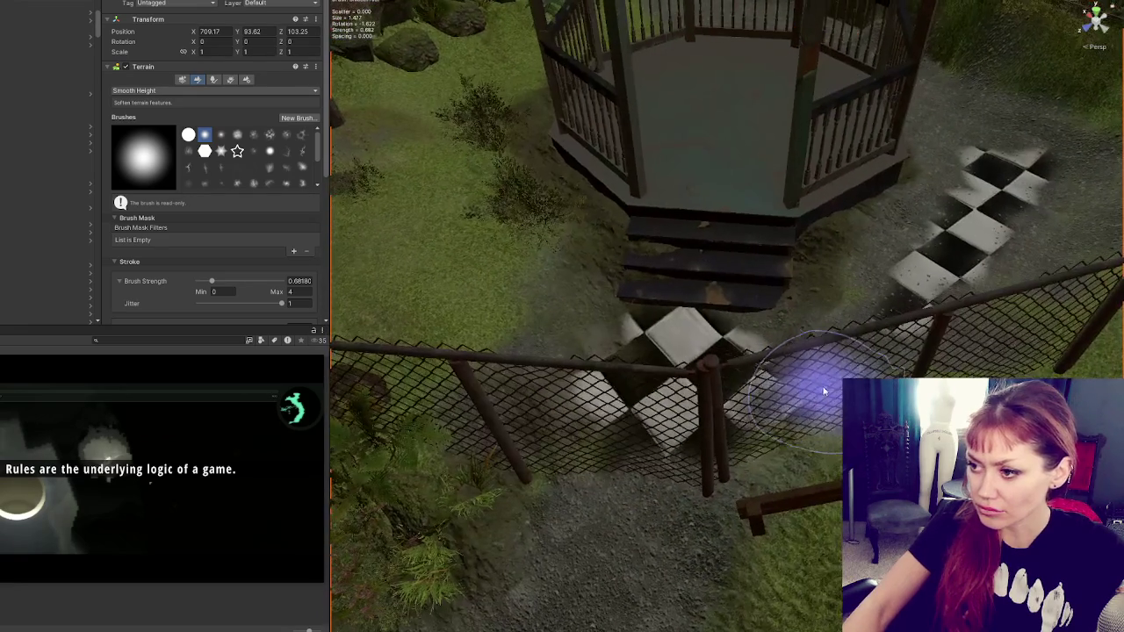
{"action": "scroll", "coordinate": [682, 464], "scroll_direction": "down", "scroll_amount": 5}
{"action": "scroll", "coordinate": [665, 170], "scroll_direction": "up", "scroll_amount": 5}
- Select the loose Tiles Corner White piece and move it up the path
{"action": "key", "text": "w"}
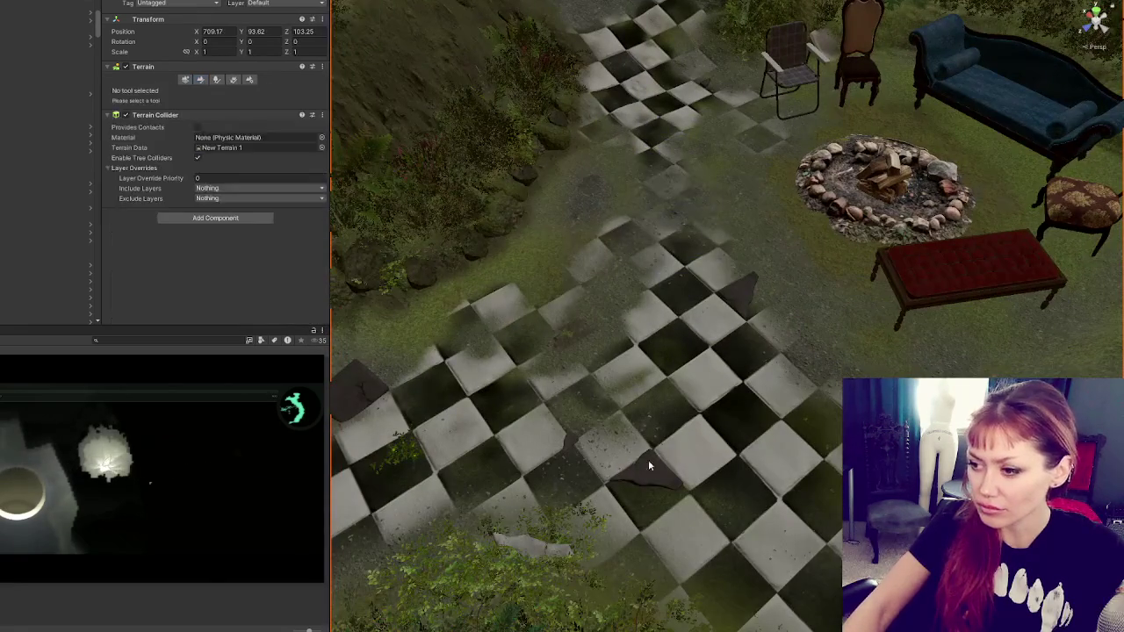
{"action": "left_click", "coordinate": [648, 462]}
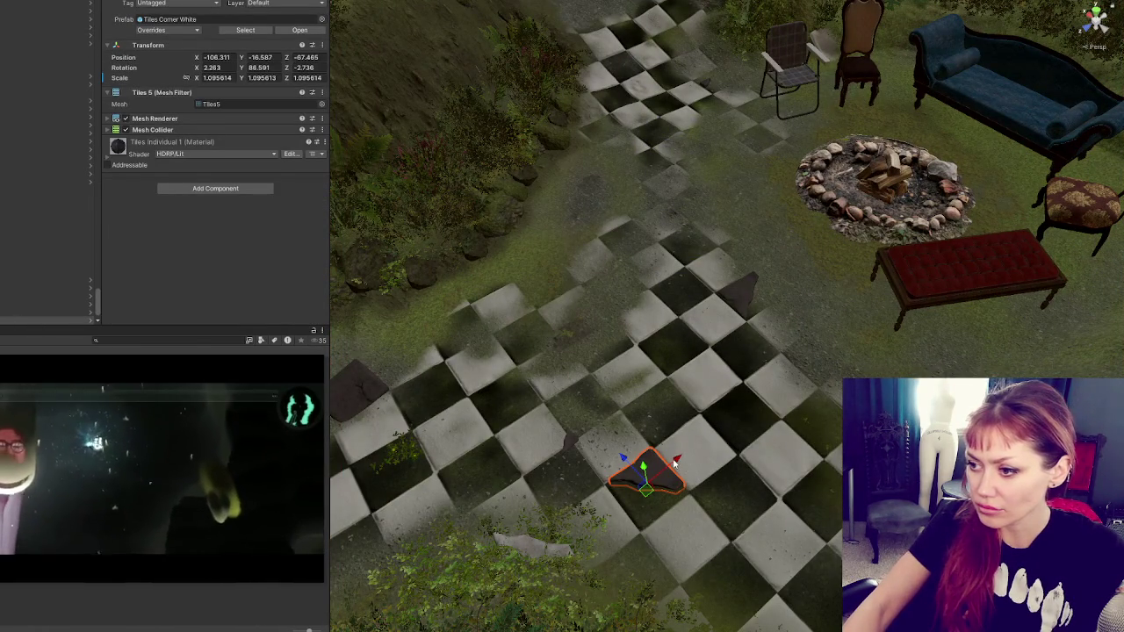
{"action": "mouse_move", "coordinate": [646, 474]}
{"action": "left_mouse_down"}
{"action": "mouse_move", "coordinate": [645, 74]}
{"action": "mouse_move", "coordinate": [646, 264]}
{"action": "mouse_move", "coordinate": [632, 291]}
{"action": "mouse_move", "coordinate": [646, 367]}
{"action": "mouse_move", "coordinate": [676, 281]}
{"action": "mouse_move", "coordinate": [704, 264]}
{"action": "mouse_move", "coordinate": [679, 295]}
{"action": "mouse_move", "coordinate": [503, 287]}
{"action": "left_mouse_up"}
- Rotate and nudge the corner tile to lie nearly flat, ending at 6.8, 2.618, 21.486
{"action": "key", "text": "e"}
{"action": "key", "text": "e"}
{"action": "mouse_move", "coordinate": [484, 77]}
{"action": "left_mouse_down"}
{"action": "mouse_move", "coordinate": [866, 183]}
{"action": "mouse_move", "coordinate": [734, 221]}
{"action": "left_mouse_up"}
{"action": "key", "text": "w"}
{"action": "mouse_move", "coordinate": [665, 276]}
{"action": "left_mouse_down"}
{"action": "mouse_move", "coordinate": [630, 309]}
{"action": "mouse_move", "coordinate": [895, 211]}
{"action": "left_mouse_up"}
{"action": "key", "text": "f"}
{"action": "key", "text": "e"}
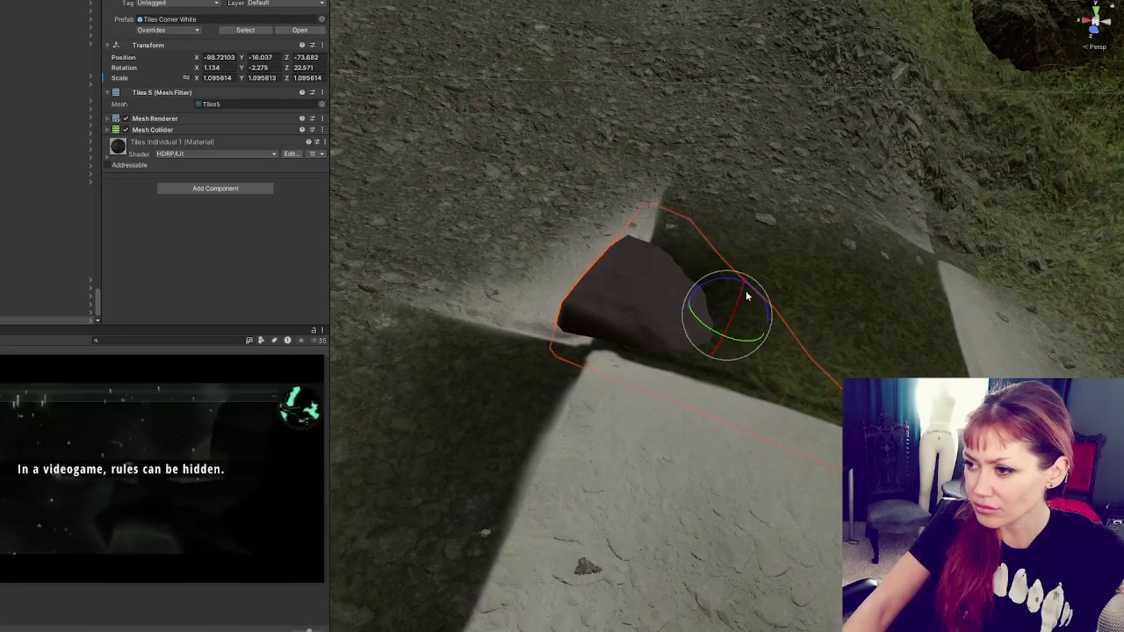
{"action": "key", "text": "w"}
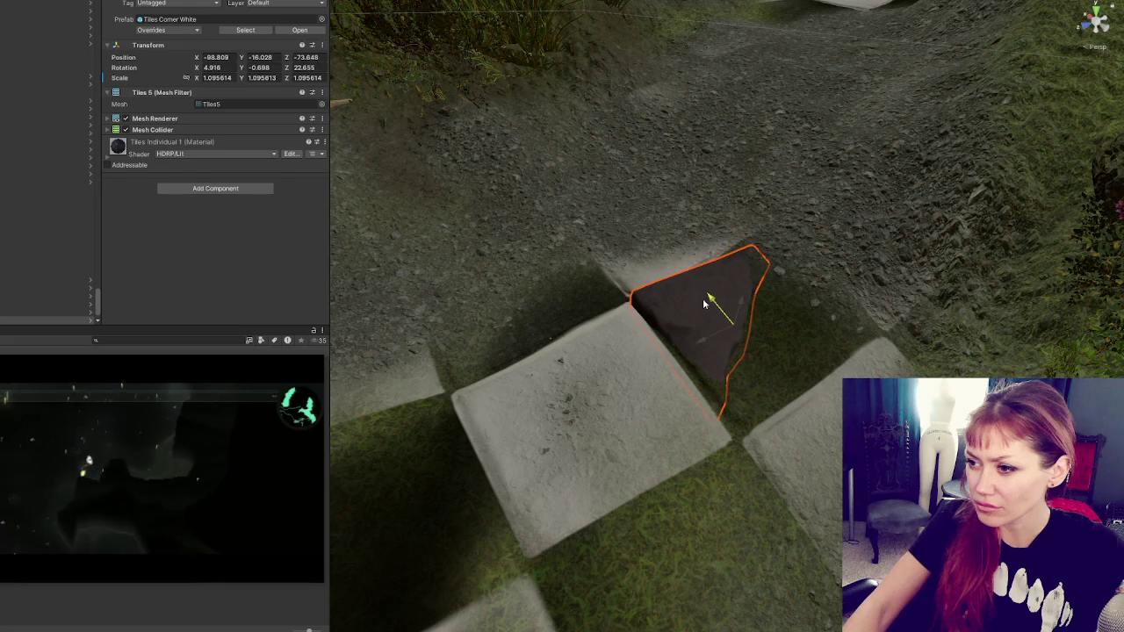
{"action": "key", "text": "e"}
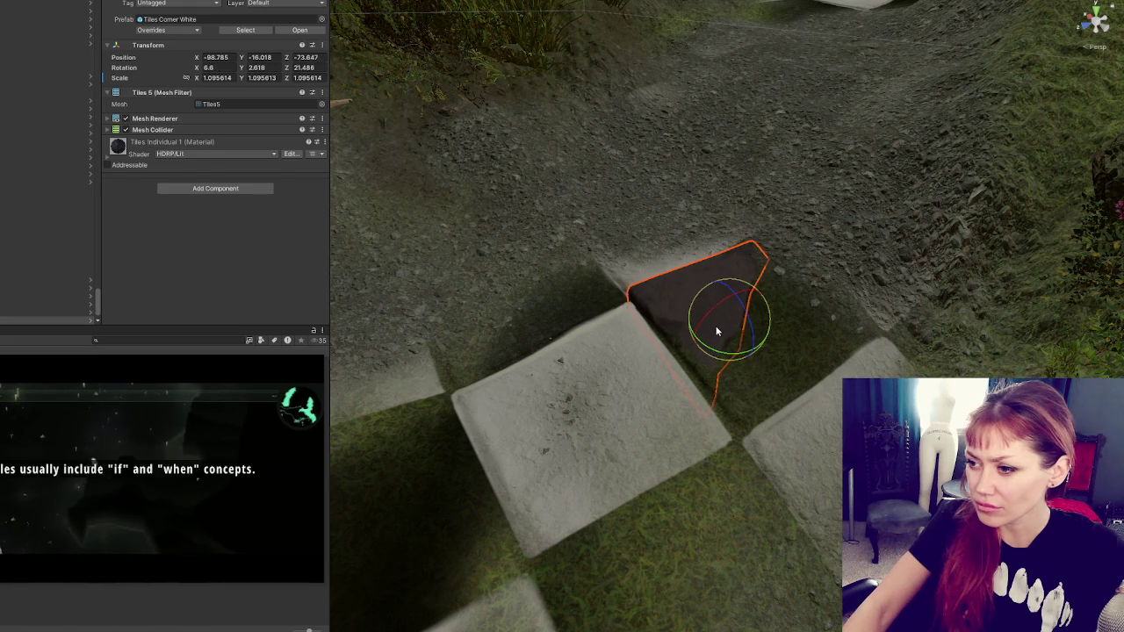